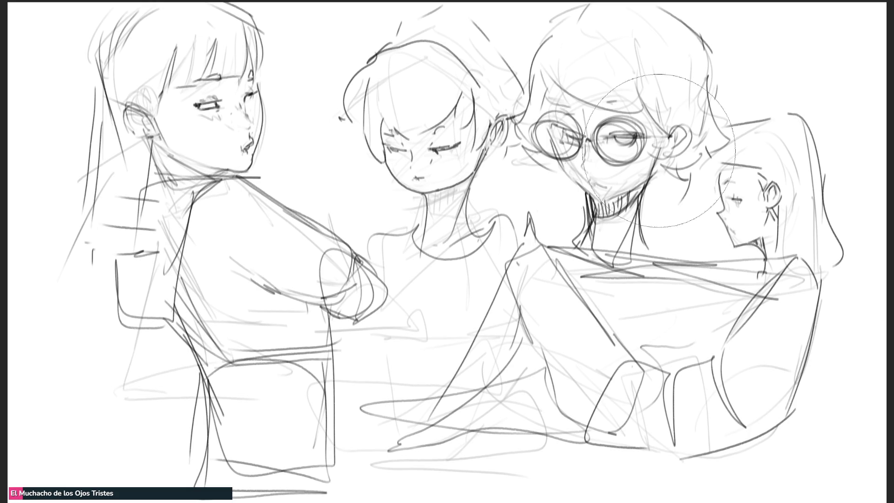
# Step: Fade the glasses boy's face, then redraw his right eye with darker upper and lower eyelids
pyautogui.moveTo(659, 151)
pyautogui.mouseDown()
pyautogui.moveTo(652, 209)
pyautogui.moveTo(606, 187)
pyautogui.moveTo(582, 163)
pyautogui.moveTo(583, 140)
pyautogui.mouseUp()
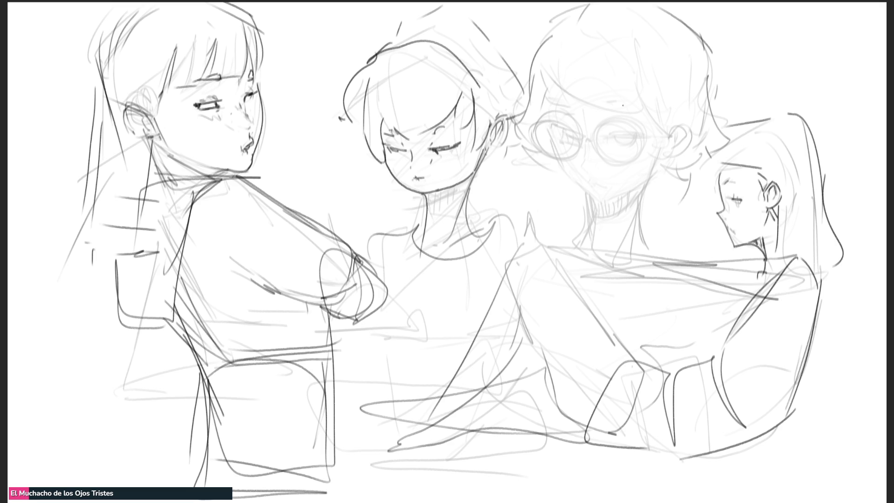
pyautogui.moveTo(616, 137)
pyautogui.mouseDown()
pyautogui.moveTo(632, 138)
pyautogui.moveTo(601, 134)
pyautogui.mouseUp()
pyautogui.moveTo(604, 145); pyautogui.dragTo(620, 148)
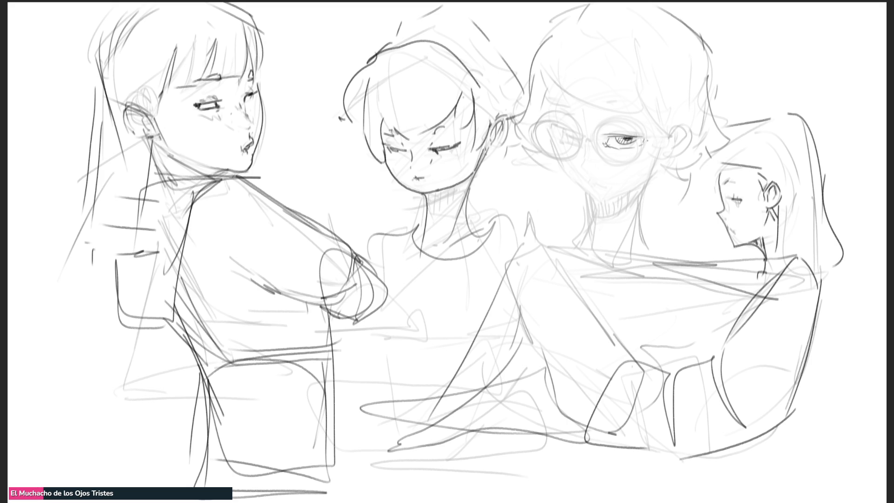
pyautogui.moveTo(609, 135); pyautogui.dragTo(593, 139)
pyautogui.moveTo(616, 134)
pyautogui.mouseDown()
pyautogui.moveTo(599, 138)
pyautogui.moveTo(639, 147)
pyautogui.mouseUp()
# Step: Draw the glasses' nose bridge and darken both round lens circles
pyautogui.moveTo(584, 144)
pyautogui.mouseDown()
pyautogui.moveTo(598, 157)
pyautogui.moveTo(622, 156)
pyautogui.mouseUp()
pyautogui.moveTo(602, 121)
pyautogui.mouseDown()
pyautogui.moveTo(618, 112)
pyautogui.moveTo(645, 133)
pyautogui.moveTo(641, 166)
pyautogui.moveTo(600, 160)
pyautogui.moveTo(627, 167)
pyautogui.moveTo(619, 113)
pyautogui.moveTo(638, 165)
pyautogui.moveTo(657, 143)
pyautogui.mouseUp()
pyautogui.moveTo(541, 132)
pyautogui.mouseDown()
pyautogui.moveTo(537, 120)
pyautogui.moveTo(579, 107)
pyautogui.moveTo(585, 134)
pyautogui.moveTo(557, 167)
pyautogui.moveTo(584, 148)
pyautogui.moveTo(571, 163)
pyautogui.moveTo(573, 141)
pyautogui.moveTo(586, 139)
pyautogui.moveTo(569, 144)
pyautogui.moveTo(571, 134)
pyautogui.mouseUp()
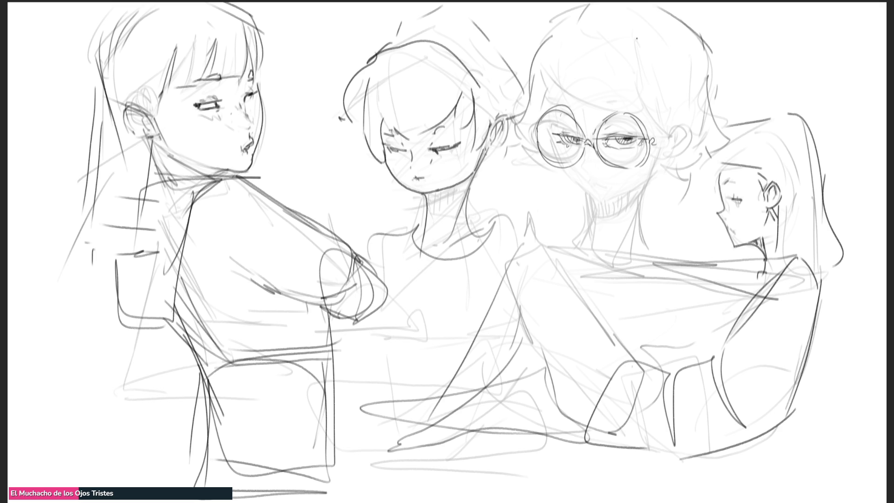
# Step: Draw both sides of the boy's face, his jawline and a mark below the nose
pyautogui.moveTo(612, 150); pyautogui.dragTo(624, 149)
pyautogui.moveTo(545, 129)
pyautogui.mouseDown()
pyautogui.moveTo(599, 213)
pyautogui.moveTo(654, 188)
pyautogui.mouseUp()
pyautogui.moveTo(665, 145); pyautogui.dragTo(646, 189)
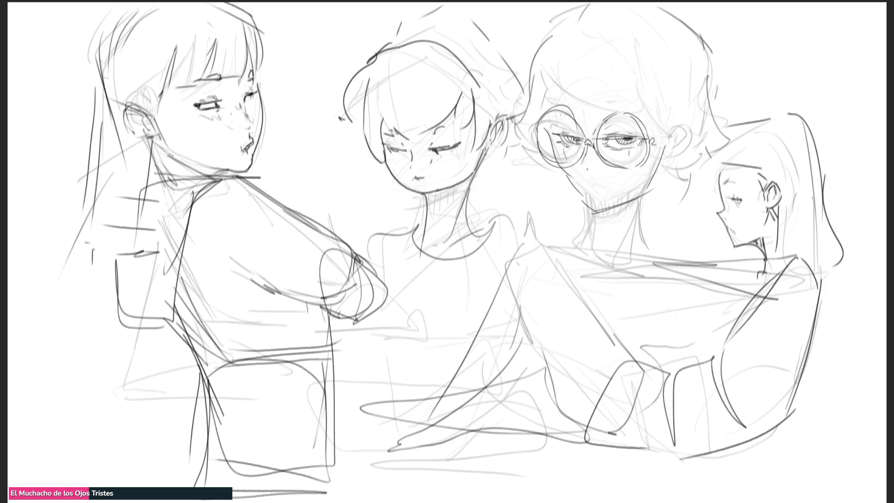
pyautogui.moveTo(588, 182)
pyautogui.mouseDown()
pyautogui.moveTo(591, 191)
pyautogui.moveTo(601, 185)
pyautogui.mouseUp()
# Step: Lay long diagonal construction lines across the head and a horizontal forehead guide
pyautogui.moveTo(559, 208); pyautogui.dragTo(633, 166)
pyautogui.moveTo(540, 136); pyautogui.dragTo(589, 181)
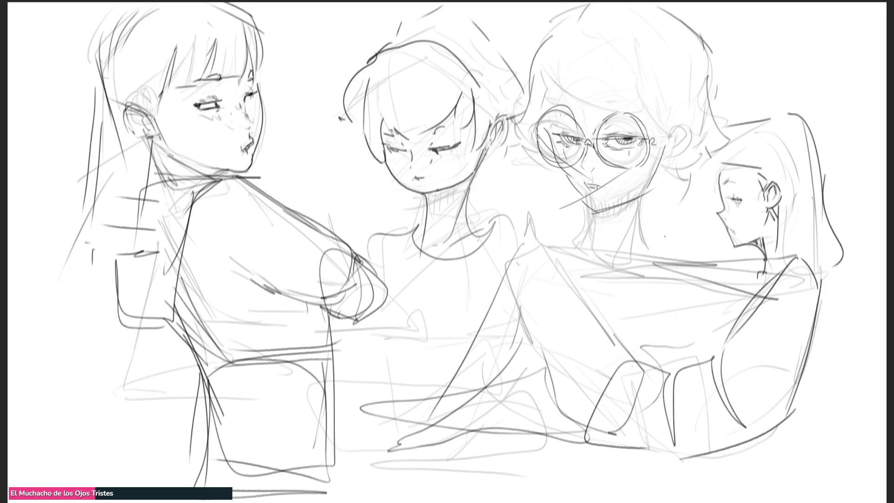
pyautogui.moveTo(530, 238); pyautogui.dragTo(745, 87)
pyautogui.moveTo(514, 85); pyautogui.dragTo(626, 229)
pyautogui.moveTo(529, 156)
pyautogui.mouseDown()
pyautogui.moveTo(584, 75)
pyautogui.moveTo(654, 156)
pyautogui.mouseUp()
pyautogui.moveTo(584, 39); pyautogui.dragTo(589, 141)
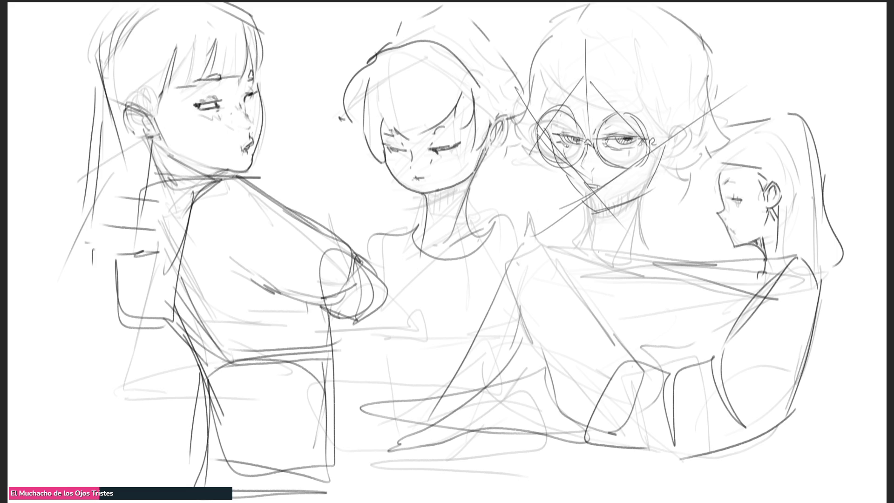
pyautogui.moveTo(559, 88); pyautogui.dragTo(638, 83)
pyautogui.moveTo(562, 88); pyautogui.dragTo(635, 82)
# Step: Add vertical guide lines over the head, including a center line down the face
pyautogui.moveTo(636, 21); pyautogui.dragTo(648, 140)
pyautogui.moveTo(558, 37); pyautogui.dragTo(564, 153)
pyautogui.moveTo(623, 50); pyautogui.dragTo(634, 48)
pyautogui.moveTo(557, 61)
pyautogui.mouseDown()
pyautogui.moveTo(638, 54)
pyautogui.moveTo(640, 177)
pyautogui.moveTo(624, 212)
pyautogui.mouseUp()
pyautogui.moveTo(607, 122); pyautogui.dragTo(608, 243)
pyautogui.moveTo(578, 91); pyautogui.dragTo(582, 210)
pyautogui.moveTo(595, 159)
pyautogui.mouseDown()
pyautogui.moveTo(553, 223)
pyautogui.moveTo(675, 175)
pyautogui.mouseUp()
pyautogui.moveTo(666, 73); pyautogui.dragTo(634, 278)
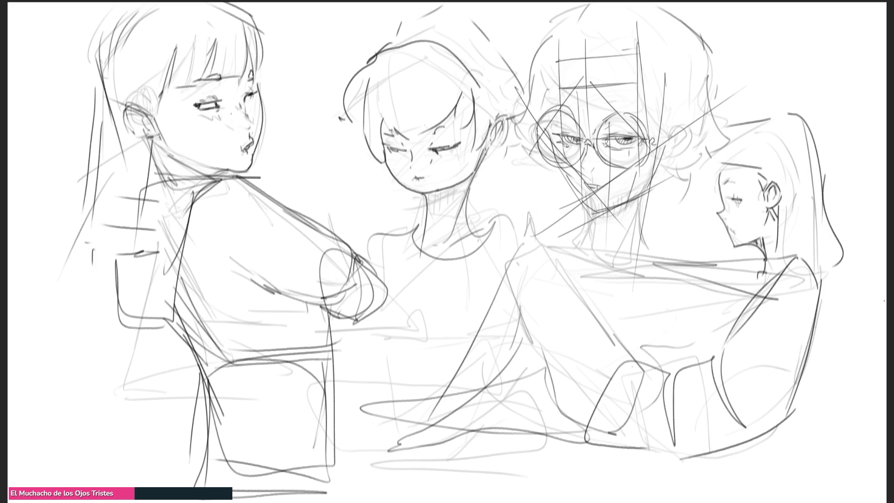
# Step: Shrink the whole sketch with Ctrl+T, move it up-left, and begin a stroke on the empty right
pyautogui.hotkey('ctrl', 't')
pyautogui.moveTo(843, 254); pyautogui.dragTo(569, 254)
pyautogui.moveTo(467, 191); pyautogui.dragTo(429, 157)
pyautogui.press('Return')
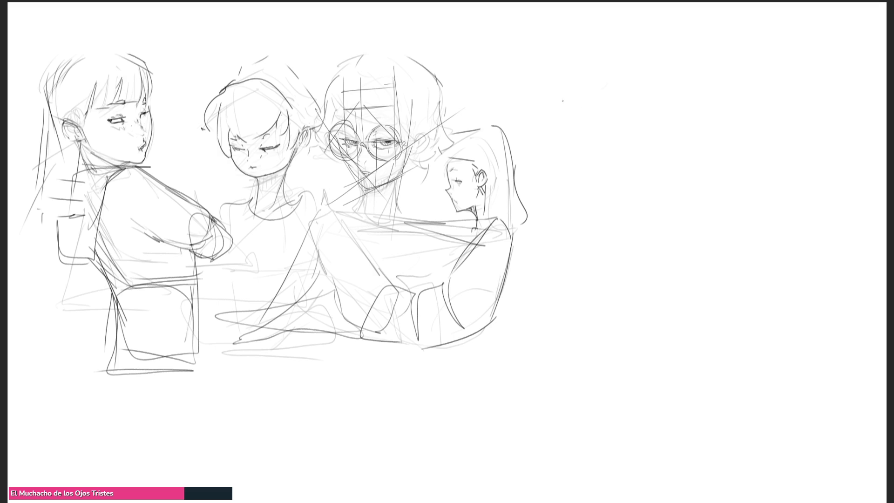
pyautogui.moveTo(607, 45); pyautogui.dragTo(604, 67)
# Step: Sketch a tall cone-shaped hat with a curved base on the right side
pyautogui.moveTo(635, 25)
pyautogui.mouseDown()
pyautogui.moveTo(620, 34)
pyautogui.moveTo(662, 63)
pyautogui.moveTo(662, 134)
pyautogui.mouseUp()
pyautogui.moveTo(610, 37); pyautogui.dragTo(593, 124)
pyautogui.moveTo(607, 55); pyautogui.dragTo(576, 142)
pyautogui.moveTo(572, 158)
pyautogui.mouseDown()
pyautogui.moveTo(594, 175)
pyautogui.moveTo(643, 182)
pyautogui.mouseUp()
pyautogui.moveTo(662, 37)
pyautogui.mouseDown()
pyautogui.moveTo(691, 150)
pyautogui.moveTo(610, 179)
pyautogui.moveTo(654, 177)
pyautogui.mouseUp()
# Step: Draw the long hat brim sweeping right and block in a box-shaped body below
pyautogui.moveTo(617, 58); pyautogui.dragTo(512, 148)
pyautogui.moveTo(579, 121)
pyautogui.mouseDown()
pyautogui.moveTo(528, 142)
pyautogui.moveTo(588, 159)
pyautogui.moveTo(689, 120)
pyautogui.moveTo(843, 136)
pyautogui.moveTo(547, 169)
pyautogui.mouseUp()
pyautogui.moveTo(689, 151); pyautogui.dragTo(875, 130)
pyautogui.moveTo(754, 145); pyautogui.dragTo(873, 132)
pyautogui.moveTo(599, 169)
pyautogui.mouseDown()
pyautogui.moveTo(622, 167)
pyautogui.moveTo(578, 177)
pyautogui.moveTo(613, 227)
pyautogui.moveTo(684, 179)
pyautogui.moveTo(724, 231)
pyautogui.mouseUp()
pyautogui.moveTo(722, 232)
pyautogui.mouseDown()
pyautogui.moveTo(623, 245)
pyautogui.moveTo(583, 189)
pyautogui.moveTo(648, 259)
pyautogui.moveTo(675, 200)
pyautogui.mouseUp()
pyautogui.moveTo(683, 163); pyautogui.dragTo(686, 262)
pyautogui.moveTo(664, 261)
pyautogui.mouseDown()
pyautogui.moveTo(590, 276)
pyautogui.moveTo(727, 255)
pyautogui.moveTo(676, 268)
pyautogui.moveTo(615, 352)
pyautogui.moveTo(722, 330)
pyautogui.mouseUp()
pyautogui.moveTo(731, 318)
pyautogui.mouseDown()
pyautogui.moveTo(729, 262)
pyautogui.moveTo(605, 350)
pyautogui.moveTo(591, 254)
pyautogui.moveTo(621, 448)
pyautogui.moveTo(751, 318)
pyautogui.moveTo(693, 441)
pyautogui.mouseUp()
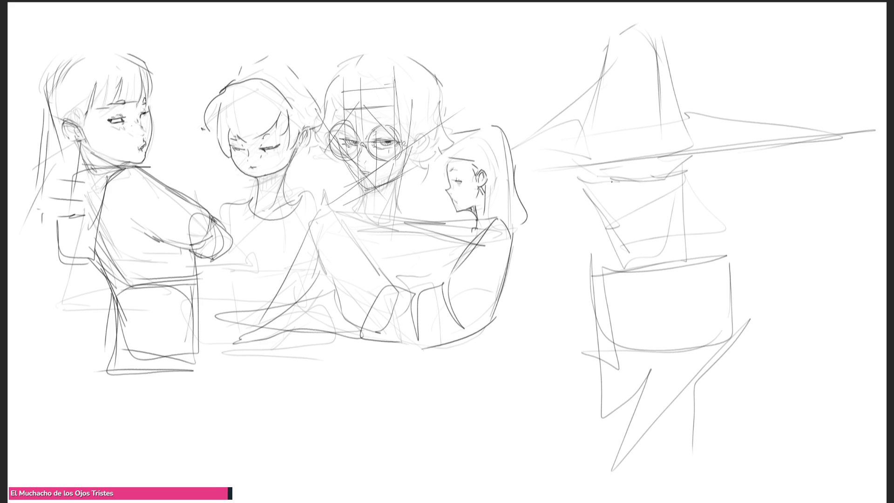
# Step: Sketch an oval face under the brim with an inner head contour
pyautogui.moveTo(596, 196)
pyautogui.mouseDown()
pyautogui.moveTo(644, 166)
pyautogui.moveTo(671, 179)
pyautogui.moveTo(654, 255)
pyautogui.mouseUp()
pyautogui.moveTo(601, 212)
pyautogui.mouseDown()
pyautogui.moveTo(605, 189)
pyautogui.moveTo(612, 247)
pyautogui.moveTo(660, 231)
pyautogui.moveTo(671, 258)
pyautogui.mouseUp()
pyautogui.moveTo(631, 185)
pyautogui.mouseDown()
pyautogui.moveTo(625, 253)
pyautogui.moveTo(610, 206)
pyautogui.mouseUp()
pyautogui.moveTo(613, 259)
pyautogui.mouseDown()
pyautogui.moveTo(664, 231)
pyautogui.moveTo(620, 274)
pyautogui.moveTo(625, 290)
pyautogui.moveTo(655, 302)
pyautogui.mouseUp()
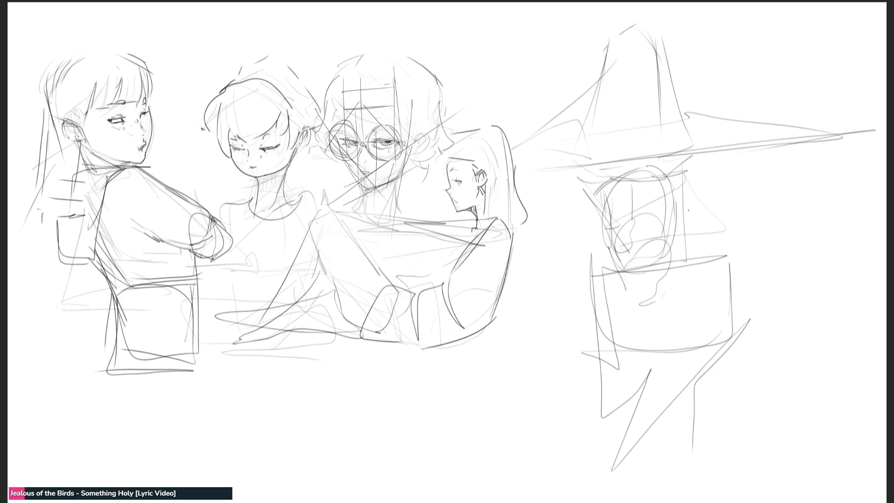
# Step: Sketch the hat figure's right face contour and the left and right edges of its body
pyautogui.moveTo(681, 183)
pyautogui.mouseDown()
pyautogui.moveTo(678, 242)
pyautogui.moveTo(689, 254)
pyautogui.mouseUp()
pyautogui.moveTo(671, 215); pyautogui.dragTo(710, 290)
pyautogui.moveTo(685, 253)
pyautogui.mouseDown()
pyautogui.moveTo(720, 305)
pyautogui.moveTo(706, 332)
pyautogui.mouseUp()
pyautogui.moveTo(678, 293); pyautogui.dragTo(638, 331)
pyautogui.moveTo(604, 246)
pyautogui.mouseDown()
pyautogui.moveTo(611, 296)
pyautogui.moveTo(599, 270)
pyautogui.moveTo(586, 323)
pyautogui.moveTo(606, 362)
pyautogui.mouseUp()
pyautogui.moveTo(585, 323); pyautogui.dragTo(633, 403)
# Step: Rough in the hat figure's lower-body strokes
pyautogui.moveTo(602, 412); pyautogui.dragTo(657, 399)
pyautogui.moveTo(640, 349); pyautogui.dragTo(692, 286)
pyautogui.moveTo(658, 319); pyautogui.dragTo(678, 395)
pyautogui.moveTo(719, 314)
pyautogui.mouseDown()
pyautogui.moveTo(715, 395)
pyautogui.moveTo(671, 426)
pyautogui.mouseUp()
pyautogui.moveTo(590, 333)
pyautogui.mouseDown()
pyautogui.moveTo(614, 404)
pyautogui.moveTo(647, 436)
pyautogui.mouseUp()
pyautogui.moveTo(648, 433); pyautogui.dragTo(666, 426)
pyautogui.moveTo(658, 387)
pyautogui.mouseDown()
pyautogui.moveTo(630, 325)
pyautogui.moveTo(663, 428)
pyautogui.moveTo(701, 421)
pyautogui.mouseUp()
# Step: Redraw the hat crown and long brim lines, then fade the whole page lighter with an eraser
pyautogui.moveTo(600, 162)
pyautogui.mouseDown()
pyautogui.moveTo(594, 183)
pyautogui.moveTo(615, 134)
pyautogui.moveTo(672, 158)
pyautogui.mouseUp()
pyautogui.moveTo(605, 133); pyautogui.dragTo(597, 154)
pyautogui.moveTo(600, 154)
pyautogui.mouseDown()
pyautogui.moveTo(596, 204)
pyautogui.moveTo(669, 136)
pyautogui.moveTo(676, 184)
pyautogui.mouseUp()
pyautogui.moveTo(682, 150); pyautogui.dragTo(676, 165)
pyautogui.moveTo(581, 164)
pyautogui.mouseDown()
pyautogui.moveTo(685, 109)
pyautogui.moveTo(709, 135)
pyautogui.moveTo(696, 135)
pyautogui.mouseUp()
pyautogui.moveTo(694, 114); pyautogui.dragTo(776, 130)
pyautogui.moveTo(778, 134); pyautogui.dragTo(697, 142)
pyautogui.moveTo(751, 141); pyautogui.dragTo(578, 152)
pyautogui.moveTo(571, 143)
pyautogui.mouseDown()
pyautogui.moveTo(569, 173)
pyautogui.moveTo(584, 149)
pyautogui.mouseUp()
pyautogui.moveTo(598, 144); pyautogui.dragTo(580, 197)
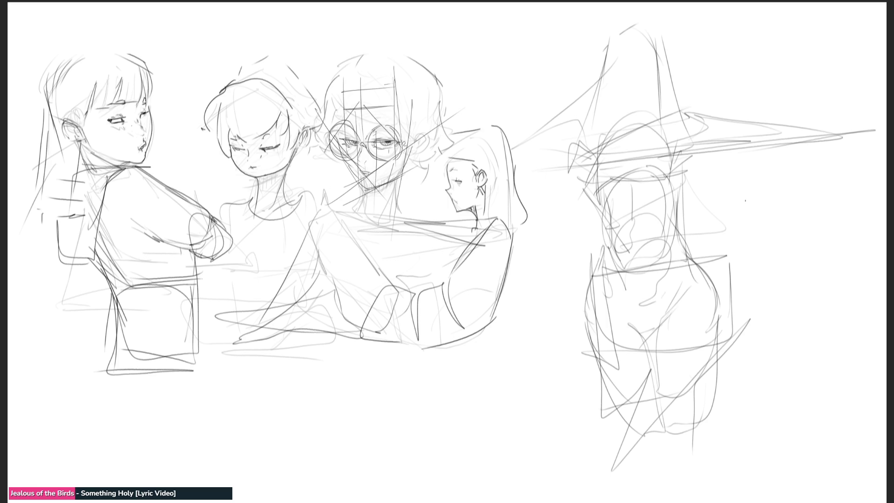
pyautogui.moveTo(748, 173)
pyautogui.mouseDown()
pyautogui.moveTo(812, 205)
pyautogui.moveTo(234, 110)
pyautogui.moveTo(324, 265)
pyautogui.moveTo(546, 73)
pyautogui.mouseUp()
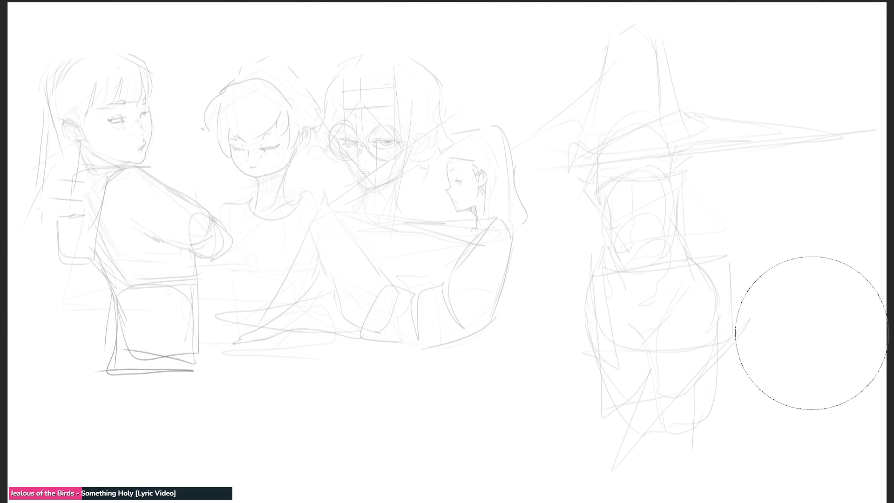
# Step: With a small brush, redraw the right figure's head arch, cheeks, jaw and face sides darker
pyautogui.press('b')
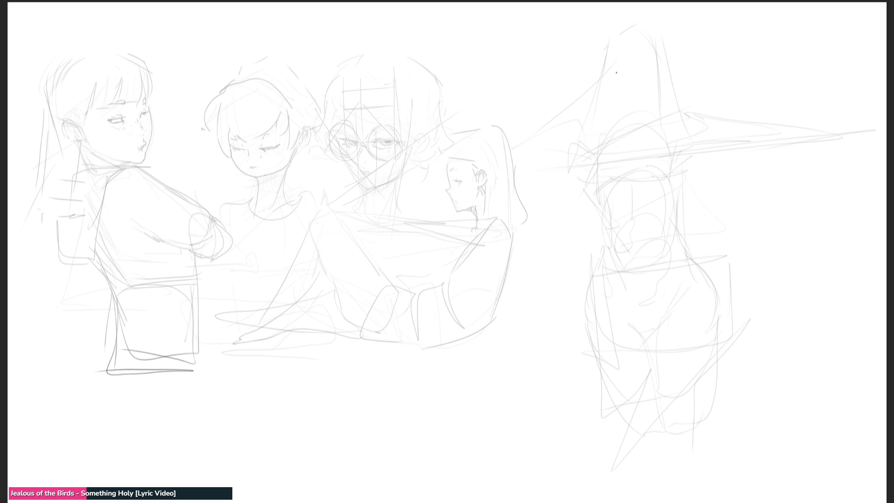
pyautogui.moveTo(612, 60)
pyautogui.mouseDown()
pyautogui.moveTo(613, 81)
pyautogui.moveTo(633, 36)
pyautogui.moveTo(654, 88)
pyautogui.mouseUp()
pyautogui.moveTo(613, 53)
pyautogui.mouseDown()
pyautogui.moveTo(621, 102)
pyautogui.moveTo(646, 113)
pyautogui.moveTo(651, 105)
pyautogui.mouseUp()
pyautogui.moveTo(661, 66); pyautogui.dragTo(656, 103)
pyautogui.moveTo(660, 50)
pyautogui.mouseDown()
pyautogui.moveTo(653, 111)
pyautogui.moveTo(617, 105)
pyautogui.mouseUp()
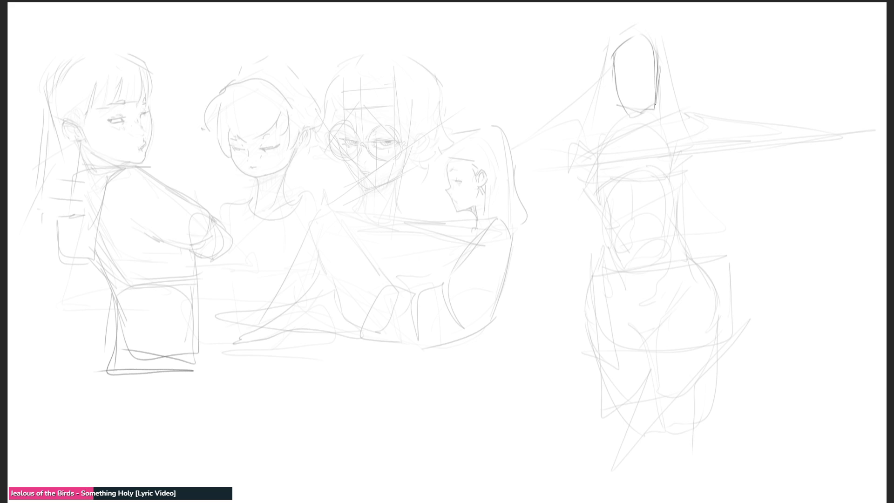
pyautogui.moveTo(613, 69)
pyautogui.mouseDown()
pyautogui.moveTo(610, 83)
pyautogui.moveTo(654, 81)
pyautogui.mouseUp()
pyautogui.moveTo(644, 51); pyautogui.dragTo(648, 61)
# Step: Draw the neck, collar, shoulder, chest and a box-shaped ribcage
pyautogui.moveTo(602, 104); pyautogui.dragTo(627, 133)
pyautogui.moveTo(649, 119)
pyautogui.mouseDown()
pyautogui.moveTo(644, 140)
pyautogui.moveTo(601, 155)
pyautogui.moveTo(608, 145)
pyautogui.moveTo(692, 116)
pyautogui.moveTo(592, 167)
pyautogui.mouseUp()
pyautogui.moveTo(676, 157)
pyautogui.mouseDown()
pyautogui.moveTo(674, 176)
pyautogui.moveTo(652, 198)
pyautogui.mouseUp()
pyautogui.moveTo(599, 196)
pyautogui.mouseDown()
pyautogui.moveTo(641, 201)
pyautogui.moveTo(676, 187)
pyautogui.mouseUp()
pyautogui.moveTo(604, 208)
pyautogui.mouseDown()
pyautogui.moveTo(666, 210)
pyautogui.moveTo(610, 246)
pyautogui.mouseUp()
pyautogui.moveTo(611, 246); pyautogui.dragTo(671, 242)
pyautogui.moveTo(676, 188); pyautogui.dragTo(680, 250)
# Step: Draw the waistline, torso's right side, hip curves and a U-shaped leg outline
pyautogui.moveTo(679, 252)
pyautogui.mouseDown()
pyautogui.moveTo(612, 266)
pyautogui.moveTo(631, 317)
pyautogui.mouseUp()
pyautogui.moveTo(599, 264); pyautogui.dragTo(683, 259)
pyautogui.moveTo(682, 258)
pyautogui.mouseDown()
pyautogui.moveTo(676, 303)
pyautogui.moveTo(710, 294)
pyautogui.moveTo(694, 336)
pyautogui.mouseUp()
pyautogui.moveTo(598, 275); pyautogui.dragTo(634, 344)
pyautogui.moveTo(588, 323); pyautogui.dragTo(634, 344)
pyautogui.moveTo(593, 346)
pyautogui.mouseDown()
pyautogui.moveTo(637, 428)
pyautogui.moveTo(703, 387)
pyautogui.moveTo(719, 329)
pyautogui.mouseUp()
pyautogui.moveTo(683, 436)
pyautogui.mouseDown()
pyautogui.moveTo(661, 446)
pyautogui.moveTo(664, 427)
pyautogui.mouseUp()
# Step: Draw the outstretched arm, shoulder line and a forearm crossing the waist with its wrist
pyautogui.moveTo(704, 120); pyautogui.dragTo(807, 134)
pyautogui.moveTo(784, 135)
pyautogui.mouseDown()
pyautogui.moveTo(694, 154)
pyautogui.moveTo(786, 135)
pyautogui.mouseUp()
pyautogui.moveTo(720, 150); pyautogui.dragTo(633, 167)
pyautogui.moveTo(586, 142)
pyautogui.mouseDown()
pyautogui.moveTo(544, 229)
pyautogui.moveTo(553, 226)
pyautogui.mouseUp()
pyautogui.moveTo(604, 178)
pyautogui.mouseDown()
pyautogui.moveTo(569, 225)
pyautogui.moveTo(641, 197)
pyautogui.mouseUp()
pyautogui.moveTo(554, 226); pyautogui.dragTo(627, 205)
pyautogui.moveTo(572, 223); pyautogui.dragTo(687, 192)
pyautogui.moveTo(792, 136)
pyautogui.mouseDown()
pyautogui.moveTo(696, 193)
pyautogui.moveTo(725, 183)
pyautogui.mouseUp()
pyautogui.moveTo(692, 197)
pyautogui.mouseDown()
pyautogui.moveTo(783, 132)
pyautogui.moveTo(768, 163)
pyautogui.mouseUp()
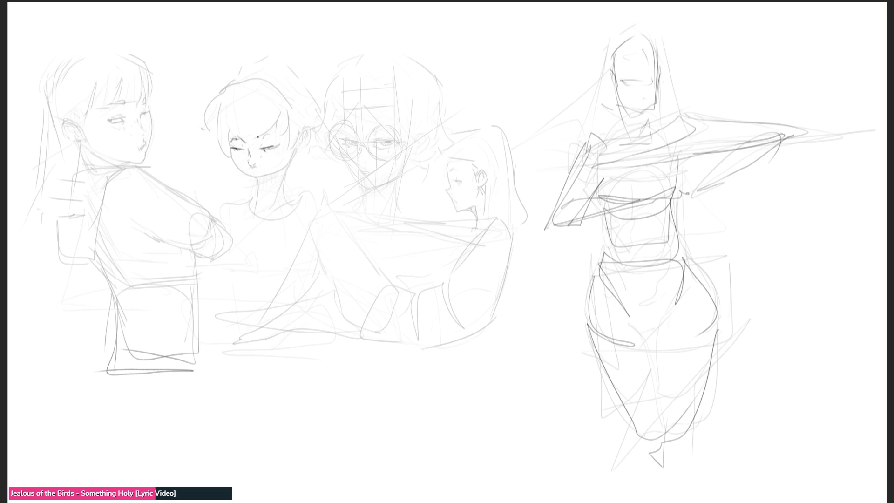
# Step: Darken the middle face's eyebrow and jawline, and add a neck line and an ear
pyautogui.moveTo(257, 136); pyautogui.dragTo(273, 135)
pyautogui.moveTo(261, 183)
pyautogui.mouseDown()
pyautogui.moveTo(285, 167)
pyautogui.moveTo(299, 132)
pyautogui.moveTo(293, 204)
pyautogui.moveTo(258, 196)
pyautogui.moveTo(266, 224)
pyautogui.moveTo(260, 197)
pyautogui.moveTo(266, 209)
pyautogui.mouseUp()
pyautogui.moveTo(293, 148)
pyautogui.mouseDown()
pyautogui.moveTo(268, 198)
pyautogui.moveTo(280, 198)
pyautogui.moveTo(281, 214)
pyautogui.moveTo(290, 206)
pyautogui.moveTo(259, 224)
pyautogui.moveTo(282, 227)
pyautogui.moveTo(300, 205)
pyautogui.moveTo(313, 207)
pyautogui.mouseUp()
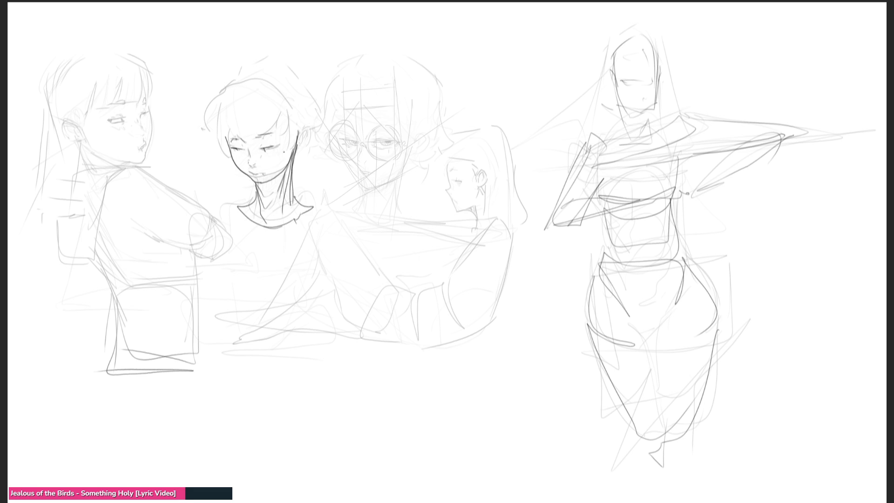
pyautogui.moveTo(299, 145)
pyautogui.mouseDown()
pyautogui.moveTo(306, 129)
pyautogui.moveTo(293, 169)
pyautogui.mouseUp()
# Step: Darken the head outline, draw a bob of hair down to the jaw, and rough a new head
pyautogui.moveTo(226, 129)
pyautogui.mouseDown()
pyautogui.moveTo(224, 106)
pyautogui.moveTo(267, 88)
pyautogui.moveTo(292, 141)
pyautogui.mouseUp()
pyautogui.moveTo(281, 90); pyautogui.dragTo(294, 146)
pyautogui.moveTo(226, 99); pyautogui.dragTo(254, 78)
pyautogui.moveTo(231, 89)
pyautogui.mouseDown()
pyautogui.moveTo(214, 132)
pyautogui.moveTo(274, 114)
pyautogui.moveTo(288, 127)
pyautogui.moveTo(206, 138)
pyautogui.mouseUp()
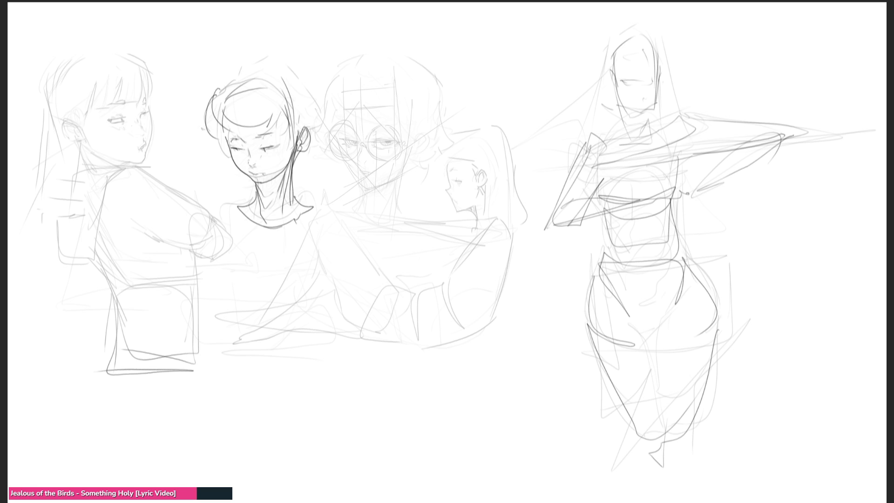
pyautogui.moveTo(298, 149); pyautogui.dragTo(289, 103)
pyautogui.moveTo(219, 83)
pyautogui.mouseDown()
pyautogui.moveTo(243, 70)
pyautogui.moveTo(300, 113)
pyautogui.mouseUp()
pyautogui.moveTo(264, 63)
pyautogui.mouseDown()
pyautogui.moveTo(317, 119)
pyautogui.moveTo(303, 175)
pyautogui.mouseUp()
pyautogui.moveTo(217, 150); pyautogui.dragTo(247, 191)
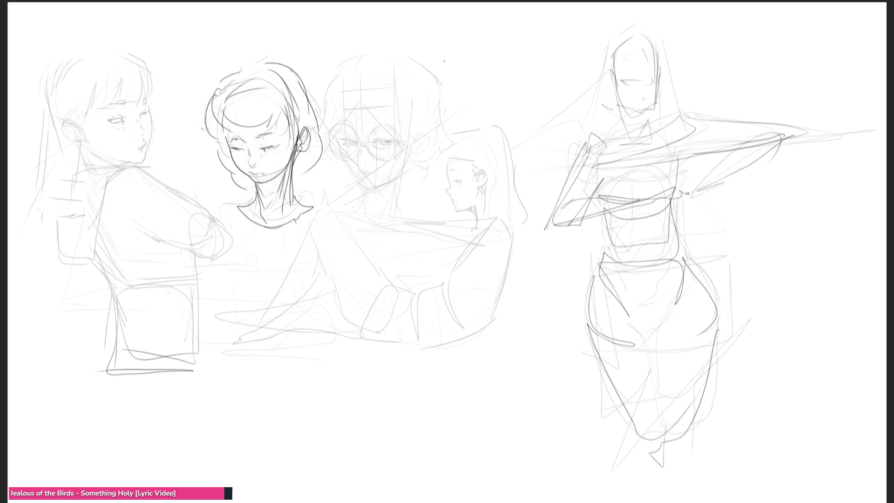
pyautogui.moveTo(449, 52)
pyautogui.mouseDown()
pyautogui.moveTo(439, 88)
pyautogui.moveTo(454, 57)
pyautogui.moveTo(506, 100)
pyautogui.moveTo(442, 110)
pyautogui.moveTo(464, 142)
pyautogui.moveTo(508, 119)
pyautogui.mouseUp()
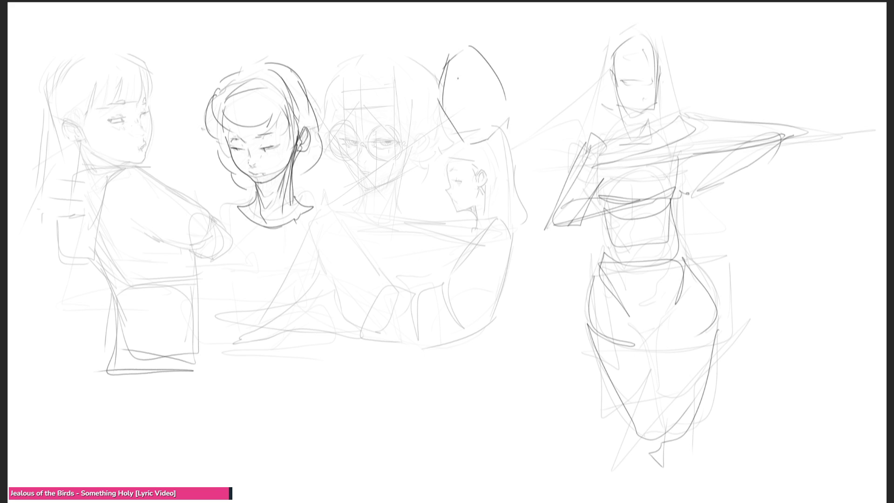
# Step: Give the new egg-shaped head an eyelid, face outline and chin, an ear, neck and collar
pyautogui.moveTo(454, 79); pyautogui.dragTo(505, 96)
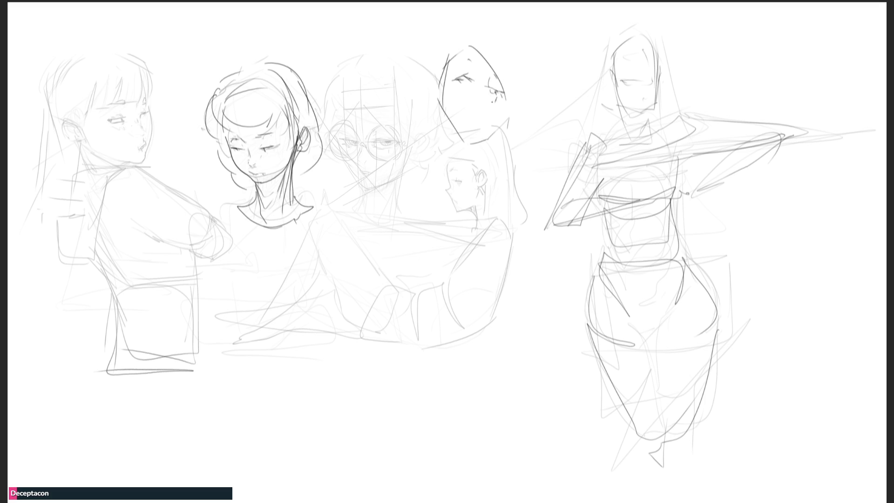
pyautogui.moveTo(507, 101)
pyautogui.mouseDown()
pyautogui.moveTo(502, 140)
pyautogui.moveTo(476, 140)
pyautogui.mouseUp()
pyautogui.moveTo(441, 88)
pyautogui.mouseDown()
pyautogui.moveTo(461, 141)
pyautogui.moveTo(485, 157)
pyautogui.mouseUp()
pyautogui.moveTo(436, 86)
pyautogui.mouseDown()
pyautogui.moveTo(418, 102)
pyautogui.moveTo(440, 112)
pyautogui.mouseUp()
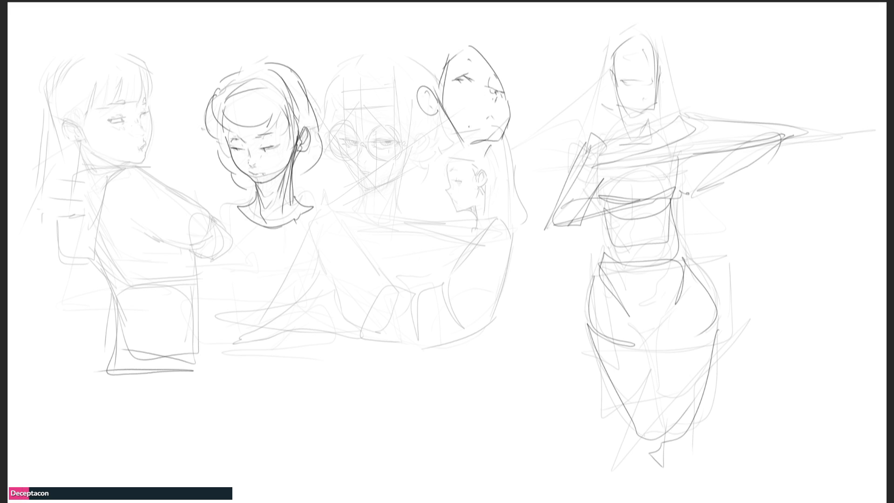
pyautogui.moveTo(443, 118)
pyautogui.mouseDown()
pyautogui.moveTo(459, 171)
pyautogui.moveTo(473, 145)
pyautogui.moveTo(478, 171)
pyautogui.mouseUp()
pyautogui.moveTo(445, 153)
pyautogui.mouseDown()
pyautogui.moveTo(447, 164)
pyautogui.moveTo(490, 176)
pyautogui.mouseUp()
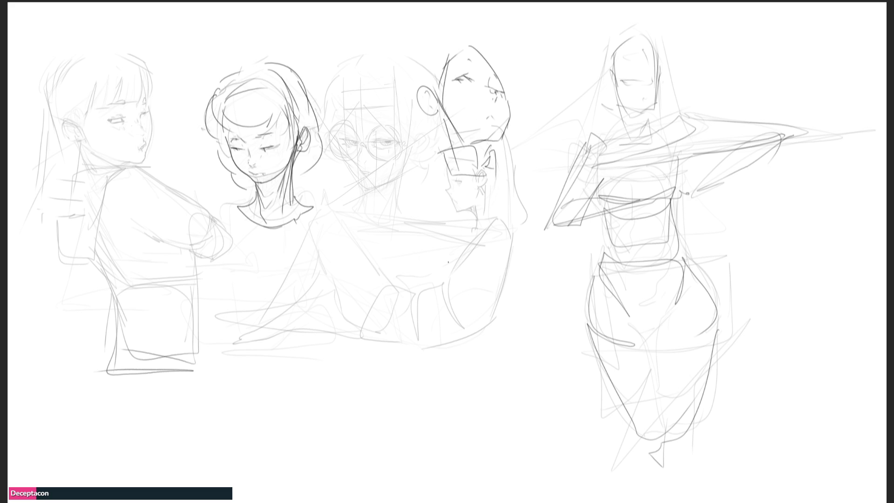
# Step: Draw a box-like collar under the fourth figure's head and sketch its upper and lower torso
pyautogui.moveTo(444, 208); pyautogui.dragTo(527, 176)
pyautogui.moveTo(426, 180)
pyautogui.mouseDown()
pyautogui.moveTo(472, 177)
pyautogui.moveTo(436, 213)
pyautogui.mouseUp()
pyautogui.moveTo(526, 176)
pyautogui.mouseDown()
pyautogui.moveTo(532, 190)
pyautogui.moveTo(436, 213)
pyautogui.moveTo(441, 228)
pyautogui.mouseUp()
pyautogui.moveTo(439, 212)
pyautogui.mouseDown()
pyautogui.moveTo(524, 191)
pyautogui.moveTo(543, 252)
pyautogui.mouseUp()
pyautogui.moveTo(446, 252); pyautogui.dragTo(545, 259)
pyautogui.moveTo(528, 265)
pyautogui.mouseDown()
pyautogui.moveTo(478, 269)
pyautogui.moveTo(470, 307)
pyautogui.moveTo(499, 279)
pyautogui.mouseUp()
pyautogui.moveTo(493, 268); pyautogui.dragTo(544, 303)
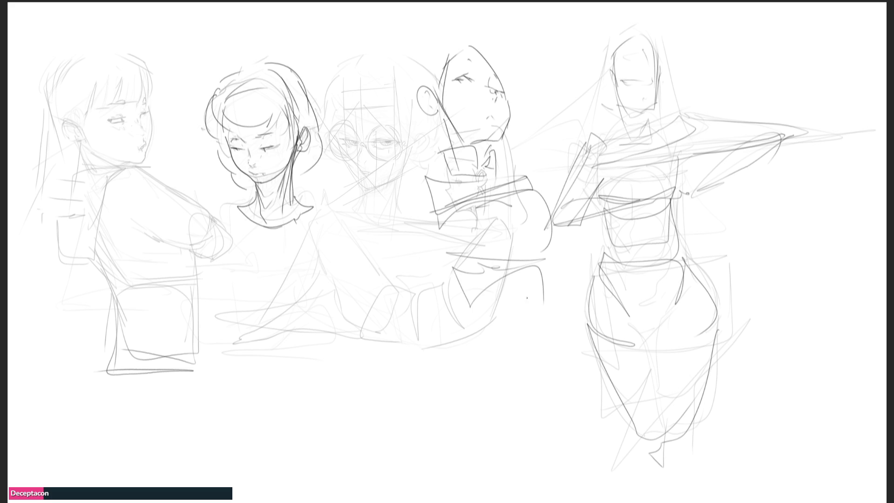
# Step: Rough in the legs, a raised arm and angular gesture lines around the head, then select all
pyautogui.moveTo(458, 267); pyautogui.dragTo(397, 373)
pyautogui.moveTo(454, 311)
pyautogui.mouseDown()
pyautogui.moveTo(489, 336)
pyautogui.moveTo(486, 420)
pyautogui.moveTo(548, 303)
pyautogui.mouseUp()
pyautogui.moveTo(548, 304)
pyautogui.mouseDown()
pyautogui.moveTo(535, 395)
pyautogui.moveTo(548, 401)
pyautogui.mouseUp()
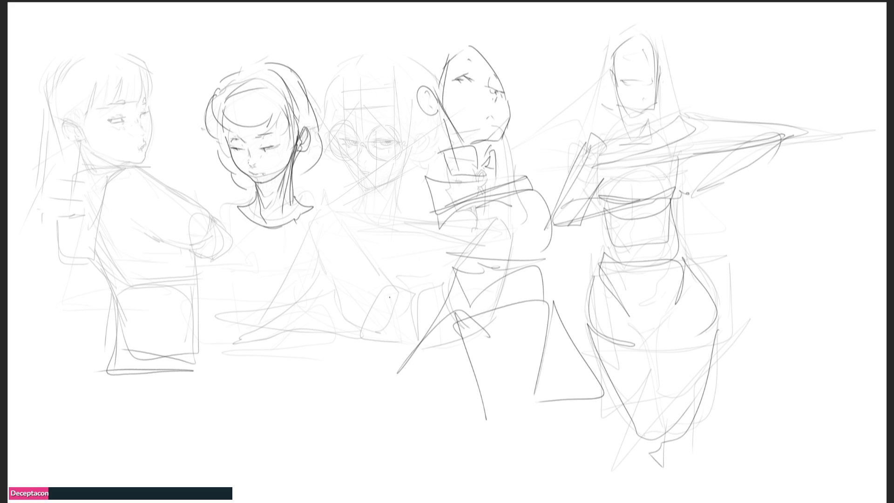
pyautogui.moveTo(357, 130)
pyautogui.mouseDown()
pyautogui.moveTo(386, 181)
pyautogui.moveTo(428, 218)
pyautogui.moveTo(504, 200)
pyautogui.moveTo(554, 201)
pyautogui.mouseUp()
pyautogui.moveTo(429, 34); pyautogui.dragTo(400, 200)
pyautogui.moveTo(422, 79)
pyautogui.mouseDown()
pyautogui.moveTo(387, 81)
pyautogui.moveTo(414, 111)
pyautogui.moveTo(476, 50)
pyautogui.mouseUp()
pyautogui.moveTo(520, 39); pyautogui.dragTo(523, 117)
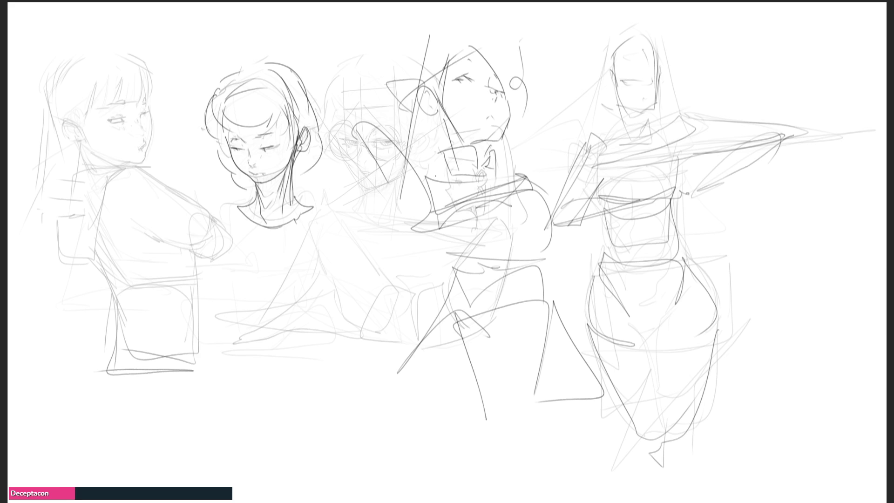
pyautogui.hotkey('ctrl', 'a')
# Step: Clear all old strokes and sketch a wrist ellipse with the forearm's sides
pyautogui.press('Delete')
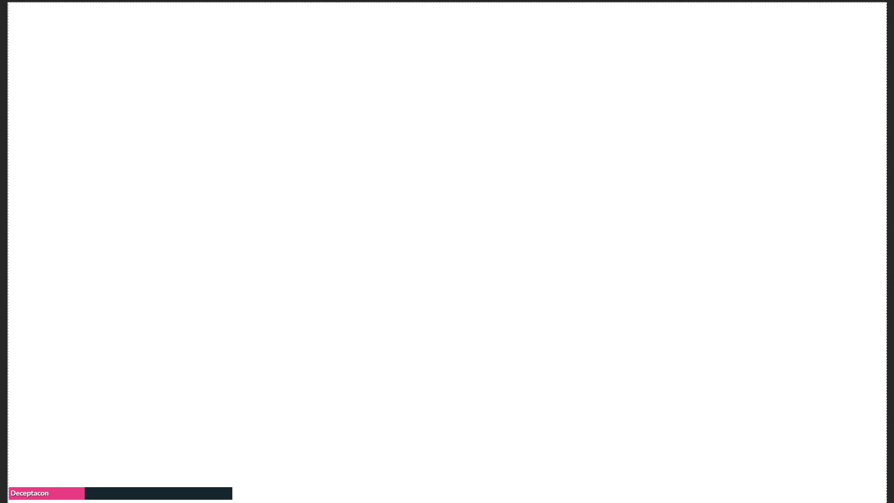
pyautogui.moveTo(326, 172)
pyautogui.mouseDown()
pyautogui.moveTo(380, 173)
pyautogui.moveTo(343, 201)
pyautogui.moveTo(372, 184)
pyautogui.moveTo(355, 181)
pyautogui.moveTo(360, 144)
pyautogui.moveTo(389, 135)
pyautogui.moveTo(397, 163)
pyautogui.moveTo(403, 150)
pyautogui.moveTo(399, 165)
pyautogui.mouseUp()
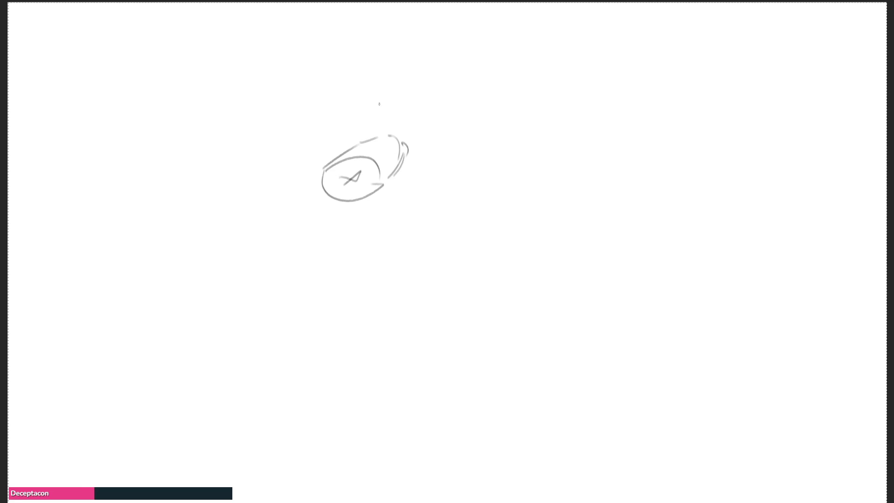
pyautogui.moveTo(350, 80)
pyautogui.mouseDown()
pyautogui.moveTo(365, 138)
pyautogui.moveTo(389, 60)
pyautogui.moveTo(410, 83)
pyautogui.moveTo(410, 157)
pyautogui.mouseUp()
pyautogui.moveTo(375, 134); pyautogui.dragTo(408, 149)
# Step: Draw the flared hand with three finger peaks atop the forearm, then extend and hatch it
pyautogui.moveTo(404, 73); pyautogui.dragTo(404, 56)
pyautogui.moveTo(402, 56)
pyautogui.mouseDown()
pyautogui.moveTo(416, 60)
pyautogui.moveTo(418, 79)
pyautogui.moveTo(438, 49)
pyautogui.mouseUp()
pyautogui.moveTo(438, 52)
pyautogui.mouseDown()
pyautogui.moveTo(419, 71)
pyautogui.moveTo(437, 64)
pyautogui.mouseUp()
pyautogui.moveTo(441, 51)
pyautogui.mouseDown()
pyautogui.moveTo(437, 83)
pyautogui.moveTo(429, 84)
pyautogui.mouseUp()
pyautogui.moveTo(380, 61); pyautogui.dragTo(423, 49)
pyautogui.moveTo(371, 66)
pyautogui.mouseDown()
pyautogui.moveTo(392, 38)
pyautogui.moveTo(399, 52)
pyautogui.moveTo(367, 46)
pyautogui.moveTo(353, 80)
pyautogui.mouseUp()
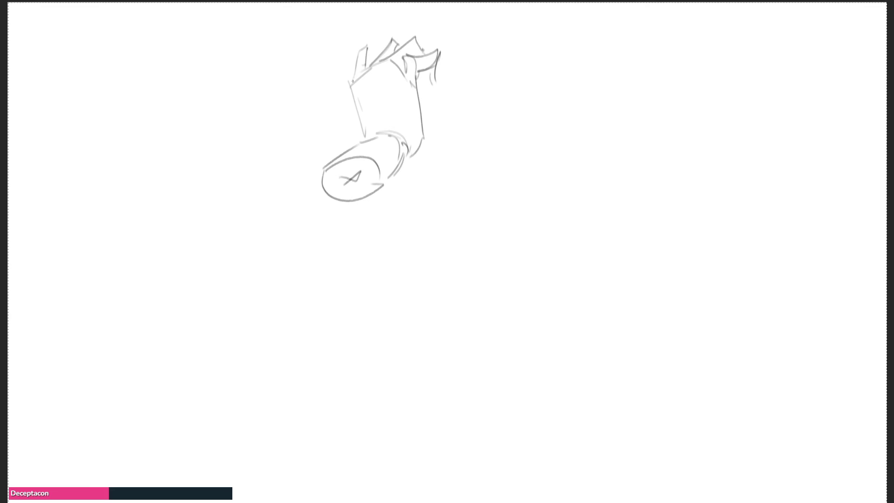
pyautogui.moveTo(374, 51)
pyautogui.mouseDown()
pyautogui.moveTo(369, 44)
pyautogui.moveTo(354, 83)
pyautogui.mouseUp()
pyautogui.moveTo(358, 113); pyautogui.dragTo(364, 139)
pyautogui.moveTo(358, 84)
pyautogui.mouseDown()
pyautogui.moveTo(375, 123)
pyautogui.moveTo(383, 107)
pyautogui.moveTo(401, 122)
pyautogui.moveTo(392, 177)
pyautogui.mouseUp()
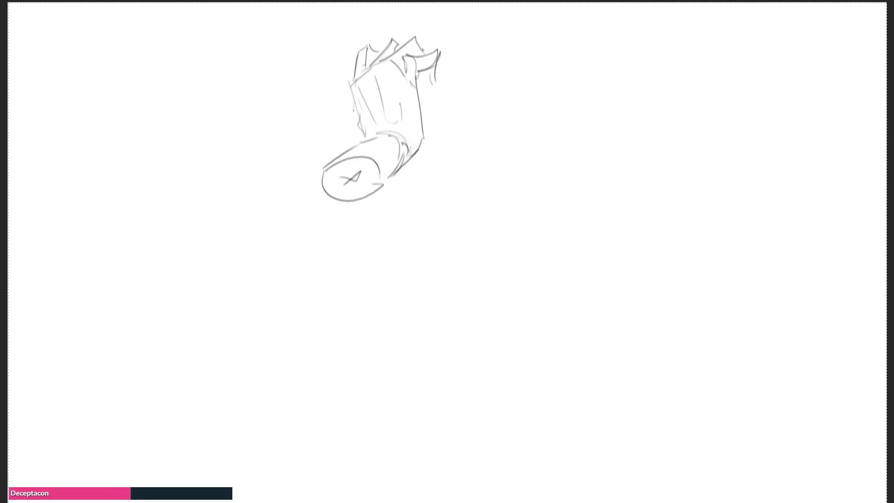
# Step: Start a head wearing glasses right of the hand study, with ear and jaw
pyautogui.moveTo(508, 51)
pyautogui.mouseDown()
pyautogui.moveTo(534, 32)
pyautogui.moveTo(554, 36)
pyautogui.moveTo(565, 65)
pyautogui.moveTo(515, 51)
pyautogui.moveTo(544, 43)
pyautogui.moveTo(513, 47)
pyautogui.moveTo(559, 50)
pyautogui.moveTo(578, 62)
pyautogui.moveTo(527, 50)
pyautogui.moveTo(562, 65)
pyautogui.moveTo(546, 40)
pyautogui.moveTo(571, 60)
pyautogui.moveTo(579, 100)
pyautogui.moveTo(514, 79)
pyautogui.moveTo(526, 106)
pyautogui.moveTo(565, 107)
pyautogui.moveTo(555, 115)
pyautogui.moveTo(509, 81)
pyautogui.moveTo(524, 108)
pyautogui.moveTo(565, 98)
pyautogui.mouseUp()
pyautogui.moveTo(566, 100); pyautogui.dragTo(568, 114)
pyautogui.moveTo(544, 132); pyautogui.dragTo(555, 134)
# Step: Finish the glasses head's jaw, draw the neck and shoulders, and add hairline strokes
pyautogui.moveTo(513, 94); pyautogui.dragTo(524, 155)
pyautogui.moveTo(567, 108); pyautogui.dragTo(559, 166)
pyautogui.moveTo(519, 111); pyautogui.dragTo(536, 164)
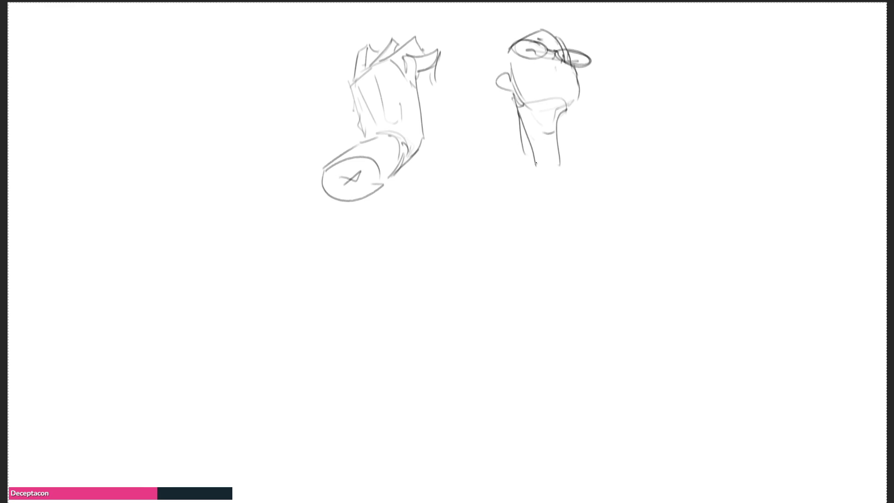
pyautogui.moveTo(524, 131)
pyautogui.mouseDown()
pyautogui.moveTo(491, 172)
pyautogui.moveTo(499, 196)
pyautogui.moveTo(565, 110)
pyautogui.moveTo(551, 155)
pyautogui.mouseUp()
pyautogui.moveTo(551, 156)
pyautogui.mouseDown()
pyautogui.moveTo(547, 175)
pyautogui.moveTo(611, 133)
pyautogui.moveTo(556, 155)
pyautogui.mouseUp()
pyautogui.moveTo(567, 120)
pyautogui.mouseDown()
pyautogui.moveTo(560, 129)
pyautogui.moveTo(571, 69)
pyautogui.moveTo(564, 54)
pyautogui.mouseUp()
pyautogui.moveTo(573, 65); pyautogui.dragTo(575, 100)
pyautogui.moveTo(508, 60); pyautogui.dragTo(504, 74)
pyautogui.moveTo(504, 48)
pyautogui.mouseDown()
pyautogui.moveTo(502, 36)
pyautogui.moveTo(544, 23)
pyautogui.mouseUp()
pyautogui.moveTo(514, 24)
pyautogui.mouseDown()
pyautogui.moveTo(543, 22)
pyautogui.moveTo(506, 68)
pyautogui.mouseUp()
# Step: Arc over the shoulder, rework the arm contours and draw the torso lines
pyautogui.moveTo(575, 120)
pyautogui.mouseDown()
pyautogui.moveTo(615, 104)
pyautogui.moveTo(583, 122)
pyautogui.moveTo(620, 140)
pyautogui.mouseUp()
pyautogui.moveTo(636, 94); pyautogui.dragTo(618, 144)
pyautogui.moveTo(565, 171); pyautogui.dragTo(590, 168)
pyautogui.moveTo(619, 139)
pyautogui.mouseDown()
pyautogui.moveTo(595, 192)
pyautogui.moveTo(531, 226)
pyautogui.moveTo(524, 201)
pyautogui.mouseUp()
pyautogui.moveTo(515, 166)
pyautogui.mouseDown()
pyautogui.moveTo(497, 238)
pyautogui.moveTo(503, 265)
pyautogui.moveTo(591, 233)
pyautogui.mouseUp()
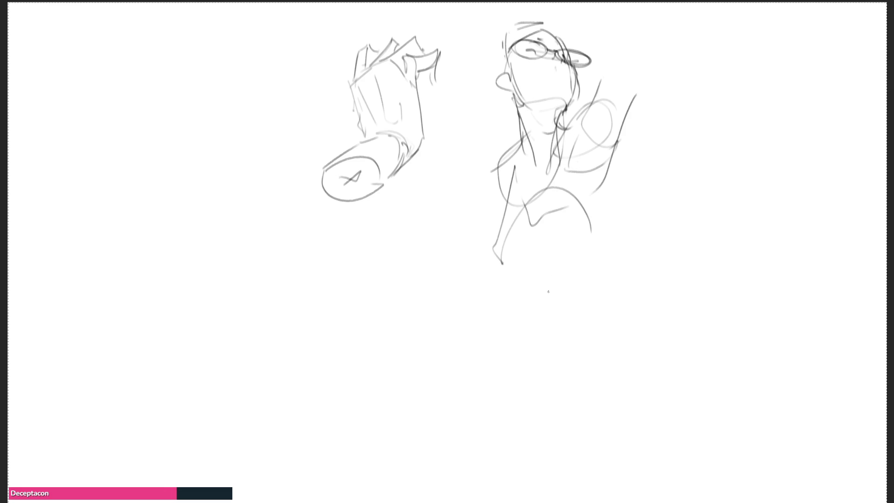
# Step: Sketch the raised knee, lower leg and foot below the torso
pyautogui.moveTo(474, 308)
pyautogui.mouseDown()
pyautogui.moveTo(499, 335)
pyautogui.moveTo(523, 304)
pyautogui.moveTo(469, 289)
pyautogui.moveTo(534, 306)
pyautogui.moveTo(551, 325)
pyautogui.mouseUp()
pyautogui.moveTo(468, 291)
pyautogui.mouseDown()
pyautogui.moveTo(470, 334)
pyautogui.moveTo(533, 333)
pyautogui.moveTo(500, 366)
pyautogui.moveTo(582, 418)
pyautogui.mouseUp()
pyautogui.moveTo(543, 308); pyautogui.dragTo(634, 455)
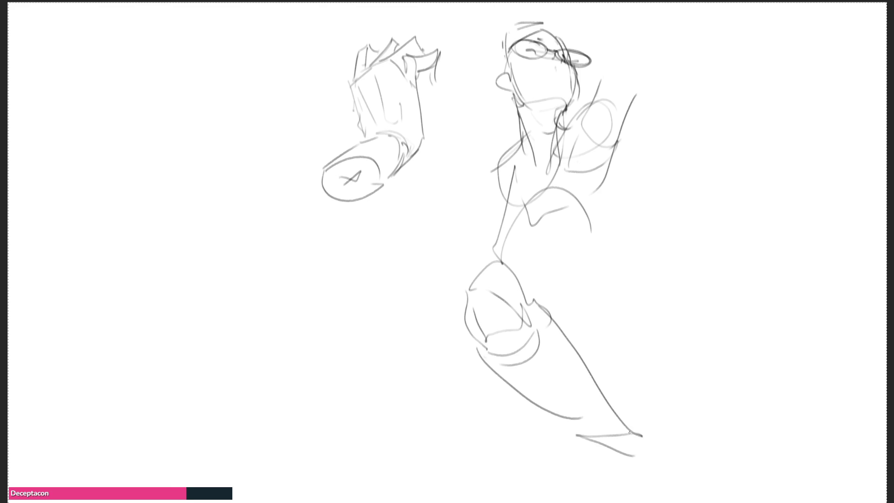
pyautogui.moveTo(517, 253)
pyautogui.mouseDown()
pyautogui.moveTo(598, 292)
pyautogui.moveTo(607, 354)
pyautogui.mouseUp()
pyautogui.moveTo(550, 313)
pyautogui.mouseDown()
pyautogui.moveTo(605, 404)
pyautogui.moveTo(616, 460)
pyautogui.mouseUp()
pyautogui.moveTo(649, 406); pyautogui.dragTo(637, 453)
pyautogui.moveTo(596, 289); pyautogui.dragTo(626, 333)
pyautogui.moveTo(623, 312); pyautogui.dragTo(638, 350)
# Step: Draw the outer curve of the thigh and hip
pyautogui.moveTo(597, 280); pyautogui.dragTo(621, 311)
pyautogui.moveTo(608, 261); pyautogui.dragTo(636, 290)
pyautogui.moveTo(646, 305)
pyautogui.mouseDown()
pyautogui.moveTo(684, 430)
pyautogui.moveTo(649, 440)
pyautogui.mouseUp()
pyautogui.moveTo(675, 363); pyautogui.dragTo(687, 429)
pyautogui.moveTo(646, 305); pyautogui.dragTo(659, 327)
pyautogui.moveTo(607, 215); pyautogui.dragTo(618, 290)
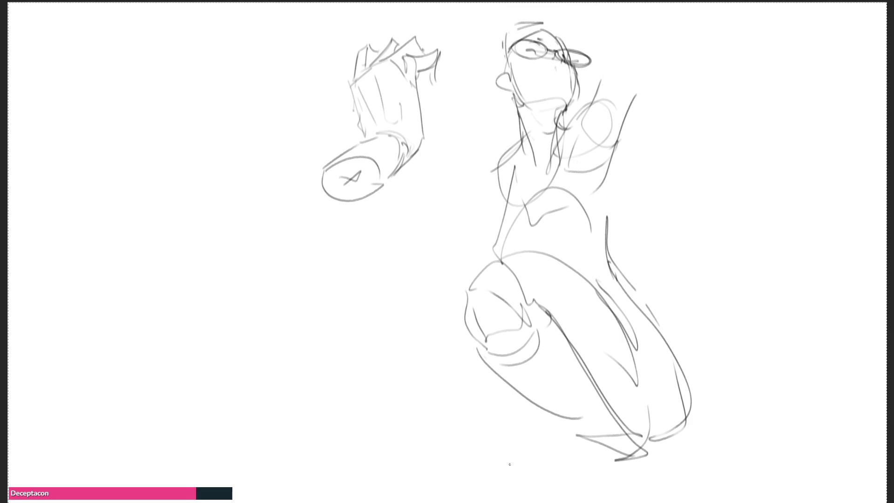
# Step: Add the kneeling leg folded underneath, the back foot and a ground line
pyautogui.moveTo(457, 368)
pyautogui.mouseDown()
pyautogui.moveTo(368, 431)
pyautogui.moveTo(544, 439)
pyautogui.moveTo(458, 335)
pyautogui.moveTo(381, 393)
pyautogui.mouseUp()
pyautogui.moveTo(346, 422)
pyautogui.mouseDown()
pyautogui.moveTo(385, 440)
pyautogui.moveTo(288, 424)
pyautogui.mouseUp()
pyautogui.moveTo(330, 400)
pyautogui.mouseDown()
pyautogui.moveTo(289, 425)
pyautogui.moveTo(447, 441)
pyautogui.mouseUp()
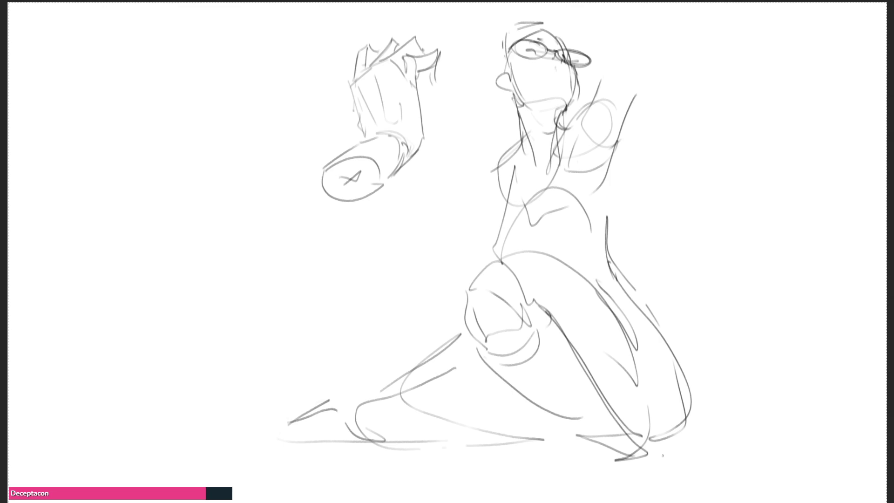
# Step: Draw an arm crossing in front of the waist
pyautogui.moveTo(501, 250)
pyautogui.mouseDown()
pyautogui.moveTo(483, 270)
pyautogui.moveTo(520, 256)
pyautogui.moveTo(511, 245)
pyautogui.moveTo(482, 270)
pyautogui.moveTo(432, 266)
pyautogui.moveTo(428, 253)
pyautogui.moveTo(484, 168)
pyautogui.mouseUp()
pyautogui.moveTo(484, 169)
pyautogui.mouseDown()
pyautogui.moveTo(496, 182)
pyautogui.moveTo(468, 227)
pyautogui.mouseUp()
pyautogui.moveTo(470, 226)
pyautogui.mouseDown()
pyautogui.moveTo(452, 226)
pyautogui.moveTo(491, 242)
pyautogui.mouseUp()
pyautogui.moveTo(440, 222)
pyautogui.mouseDown()
pyautogui.moveTo(466, 258)
pyautogui.moveTo(484, 183)
pyautogui.moveTo(473, 209)
pyautogui.moveTo(485, 245)
pyautogui.moveTo(575, 186)
pyautogui.mouseUp()
# Step: Draw the arm raised behind the head and add hair tufts and a face-side line
pyautogui.moveTo(611, 61); pyautogui.dragTo(638, 33)
pyautogui.moveTo(647, 34)
pyautogui.mouseDown()
pyautogui.moveTo(638, 69)
pyautogui.moveTo(642, 29)
pyautogui.mouseUp()
pyautogui.moveTo(626, 26); pyautogui.dragTo(605, 82)
pyautogui.moveTo(649, 24)
pyautogui.mouseDown()
pyautogui.moveTo(645, 55)
pyautogui.moveTo(634, 32)
pyautogui.mouseUp()
pyautogui.moveTo(616, 32); pyautogui.dragTo(637, 27)
pyautogui.moveTo(550, 17); pyautogui.dragTo(618, 29)
pyautogui.moveTo(556, 21); pyautogui.dragTo(609, 50)
pyautogui.moveTo(547, 17)
pyautogui.mouseDown()
pyautogui.moveTo(566, 30)
pyautogui.moveTo(542, 19)
pyautogui.mouseUp()
pyautogui.moveTo(542, 6)
pyautogui.mouseDown()
pyautogui.moveTo(527, 13)
pyautogui.moveTo(552, 2)
pyautogui.mouseUp()
pyautogui.moveTo(538, 13)
pyautogui.mouseDown()
pyautogui.moveTo(552, 4)
pyautogui.moveTo(509, 31)
pyautogui.moveTo(506, 114)
pyautogui.moveTo(493, 135)
pyautogui.mouseUp()
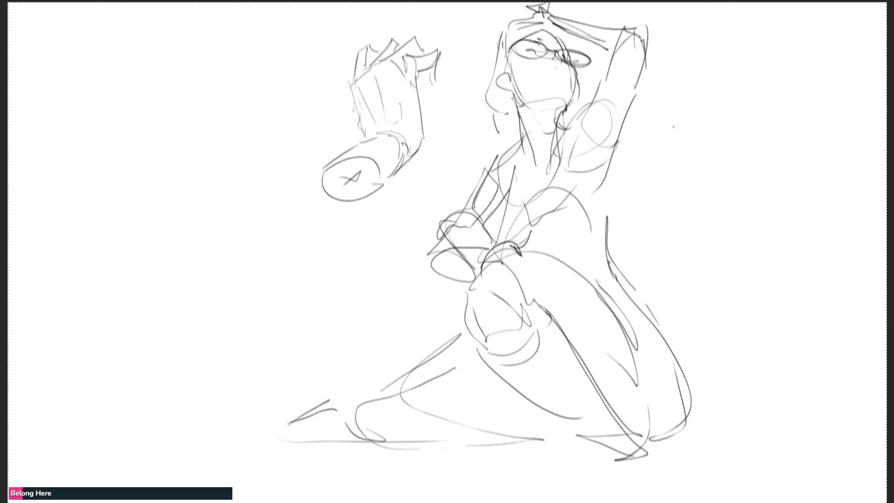
# Step: Sketch a new head right of the kneeling woman with jaw, ear, hair and face features
pyautogui.moveTo(684, 125)
pyautogui.mouseDown()
pyautogui.moveTo(688, 156)
pyautogui.moveTo(706, 101)
pyautogui.moveTo(738, 142)
pyautogui.moveTo(702, 171)
pyautogui.moveTo(723, 180)
pyautogui.moveTo(734, 172)
pyautogui.mouseUp()
pyautogui.moveTo(690, 150)
pyautogui.mouseDown()
pyautogui.moveTo(727, 150)
pyautogui.moveTo(695, 151)
pyautogui.mouseUp()
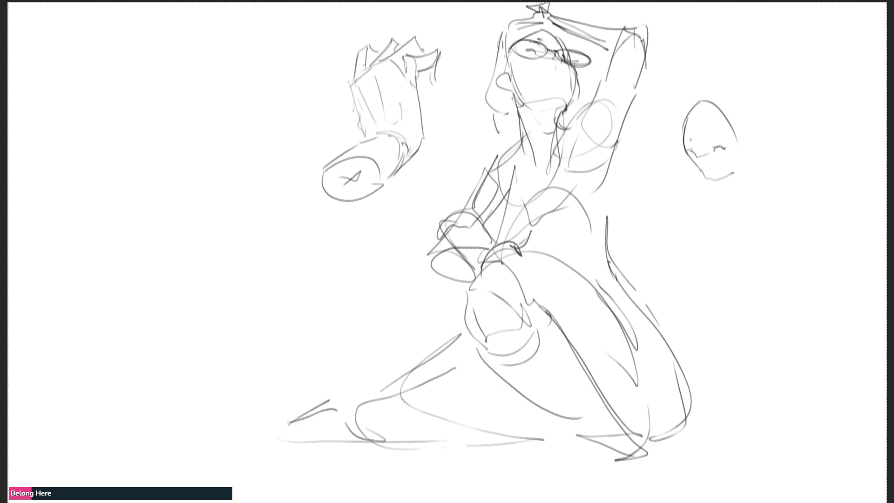
pyautogui.moveTo(737, 128); pyautogui.dragTo(741, 150)
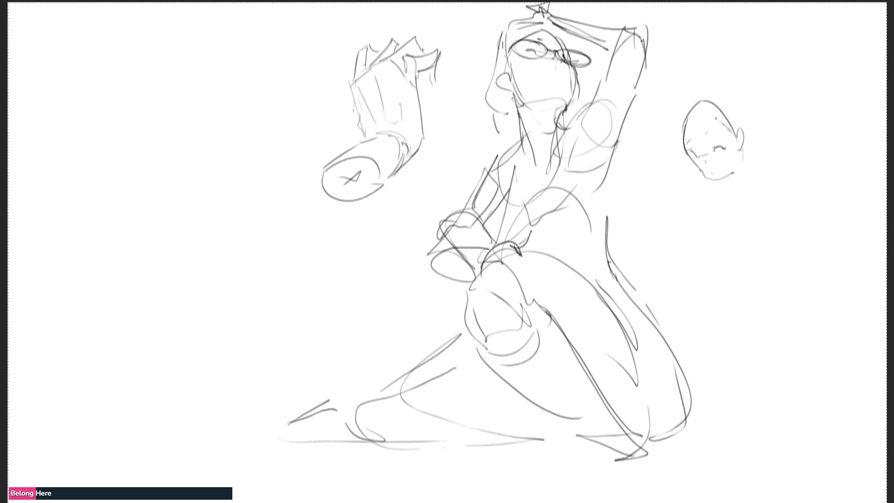
pyautogui.moveTo(689, 111)
pyautogui.mouseDown()
pyautogui.moveTo(727, 127)
pyautogui.moveTo(739, 164)
pyautogui.moveTo(764, 139)
pyautogui.moveTo(701, 88)
pyautogui.moveTo(731, 86)
pyautogui.moveTo(762, 136)
pyautogui.mouseUp()
pyautogui.moveTo(697, 91)
pyautogui.mouseDown()
pyautogui.moveTo(681, 116)
pyautogui.moveTo(677, 152)
pyautogui.moveTo(680, 173)
pyautogui.moveTo(701, 180)
pyautogui.moveTo(662, 73)
pyautogui.moveTo(693, 99)
pyautogui.mouseUp()
pyautogui.moveTo(694, 66); pyautogui.dragTo(708, 88)
pyautogui.moveTo(700, 107); pyautogui.dragTo(712, 136)
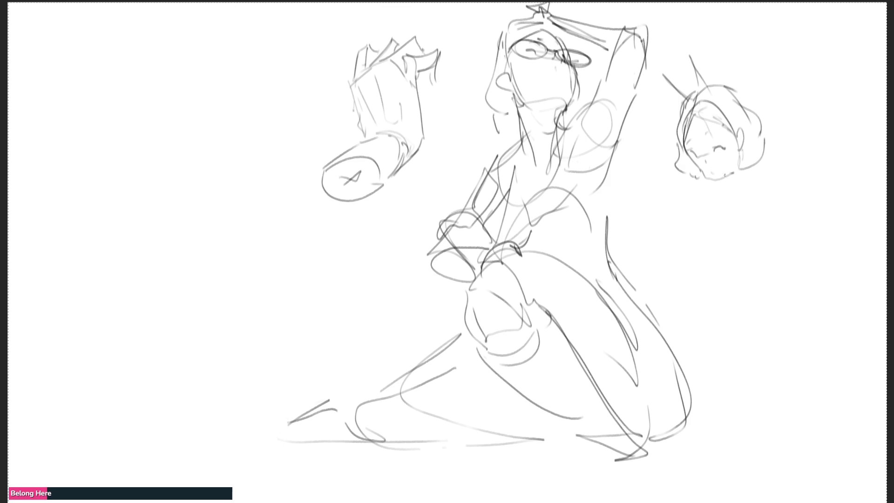
# Step: Add the chin, neck and a bow tie under the chin
pyautogui.moveTo(718, 178)
pyautogui.mouseDown()
pyautogui.moveTo(736, 178)
pyautogui.moveTo(730, 192)
pyautogui.mouseUp()
pyautogui.moveTo(722, 186)
pyautogui.mouseDown()
pyautogui.moveTo(711, 184)
pyautogui.moveTo(717, 197)
pyautogui.mouseUp()
pyautogui.moveTo(721, 186); pyautogui.dragTo(738, 183)
pyautogui.moveTo(738, 184); pyautogui.dragTo(740, 197)
pyautogui.moveTo(746, 166); pyautogui.dragTo(746, 181)
pyautogui.moveTo(749, 163)
pyautogui.mouseDown()
pyautogui.moveTo(748, 179)
pyautogui.moveTo(714, 208)
pyautogui.moveTo(752, 191)
pyautogui.moveTo(711, 199)
pyautogui.mouseUp()
# Step: Block in the shoulders, torso sides and hip line
pyautogui.moveTo(712, 189); pyautogui.dragTo(689, 232)
pyautogui.moveTo(712, 222)
pyautogui.mouseDown()
pyautogui.moveTo(693, 229)
pyautogui.moveTo(694, 269)
pyautogui.moveTo(753, 269)
pyautogui.moveTo(761, 232)
pyautogui.moveTo(754, 274)
pyautogui.mouseUp()
pyautogui.moveTo(778, 222)
pyautogui.mouseDown()
pyautogui.moveTo(751, 277)
pyautogui.moveTo(758, 274)
pyautogui.mouseUp()
pyautogui.moveTo(702, 291); pyautogui.dragTo(757, 288)
pyautogui.moveTo(694, 271)
pyautogui.mouseDown()
pyautogui.moveTo(699, 310)
pyautogui.moveTo(746, 314)
pyautogui.mouseUp()
pyautogui.moveTo(758, 282)
pyautogui.mouseDown()
pyautogui.moveTo(757, 303)
pyautogui.moveTo(740, 313)
pyautogui.moveTo(764, 339)
pyautogui.mouseUp()
# Step: Draw the hips and extend both legs downward to the right
pyautogui.moveTo(692, 289); pyautogui.dragTo(688, 326)
pyautogui.moveTo(694, 327); pyautogui.dragTo(710, 367)
pyautogui.moveTo(692, 306)
pyautogui.mouseDown()
pyautogui.moveTo(689, 330)
pyautogui.moveTo(722, 390)
pyautogui.mouseUp()
pyautogui.moveTo(757, 297)
pyautogui.mouseDown()
pyautogui.moveTo(754, 399)
pyautogui.moveTo(777, 352)
pyautogui.mouseUp()
pyautogui.moveTo(769, 313); pyautogui.dragTo(797, 347)
pyautogui.moveTo(753, 400); pyautogui.dragTo(791, 450)
pyautogui.moveTo(802, 350); pyautogui.dragTo(842, 454)
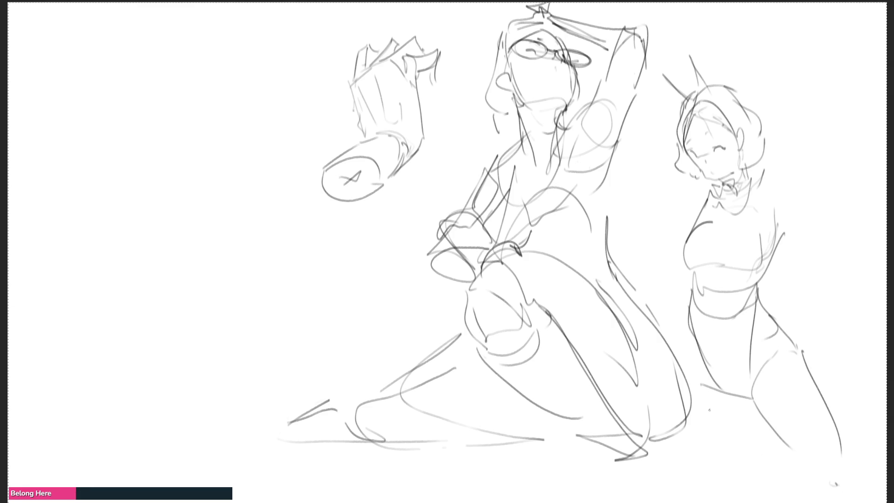
# Step: Refine the left leg and the lower leg lines
pyautogui.moveTo(739, 402); pyautogui.dragTo(727, 419)
pyautogui.moveTo(685, 310); pyautogui.dragTo(690, 434)
pyautogui.moveTo(712, 478); pyautogui.dragTo(731, 482)
pyautogui.moveTo(735, 452)
pyautogui.mouseDown()
pyautogui.moveTo(726, 496)
pyautogui.moveTo(732, 489)
pyautogui.mouseUp()
pyautogui.moveTo(738, 422)
pyautogui.mouseDown()
pyautogui.moveTo(740, 404)
pyautogui.moveTo(735, 479)
pyautogui.mouseUp()
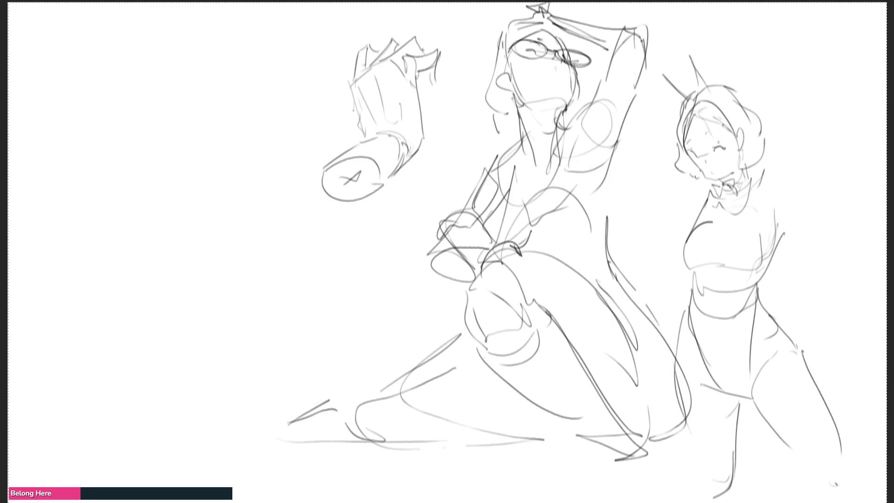
# Step: Draw both raised arms, one forearm bent over her head
pyautogui.moveTo(645, 156)
pyautogui.mouseDown()
pyautogui.moveTo(699, 204)
pyautogui.moveTo(696, 172)
pyautogui.moveTo(637, 135)
pyautogui.moveTo(697, 82)
pyautogui.moveTo(679, 120)
pyautogui.mouseUp()
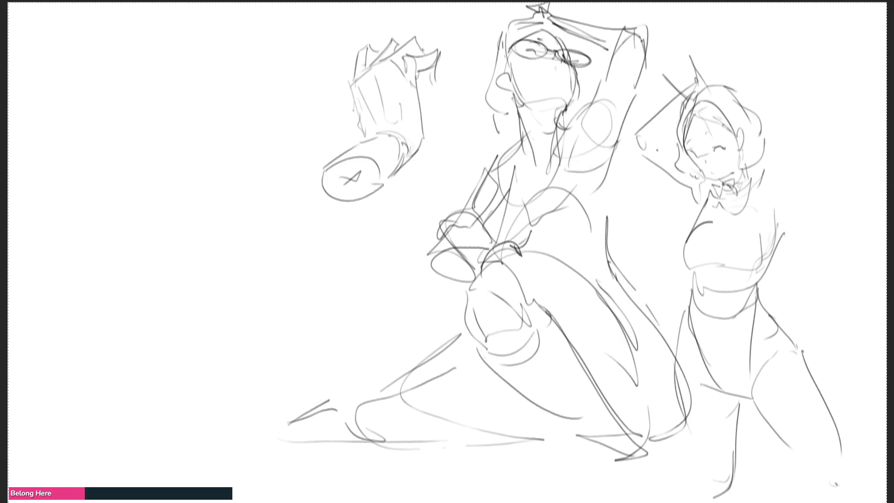
pyautogui.moveTo(714, 71)
pyautogui.mouseDown()
pyautogui.moveTo(710, 84)
pyautogui.moveTo(737, 94)
pyautogui.moveTo(795, 95)
pyautogui.mouseUp()
pyautogui.moveTo(723, 89)
pyautogui.mouseDown()
pyautogui.moveTo(759, 96)
pyautogui.moveTo(762, 138)
pyautogui.mouseUp()
pyautogui.moveTo(794, 74); pyautogui.dragTo(778, 189)
pyautogui.moveTo(764, 103)
pyautogui.mouseDown()
pyautogui.moveTo(767, 193)
pyautogui.moveTo(781, 215)
pyautogui.mouseUp()
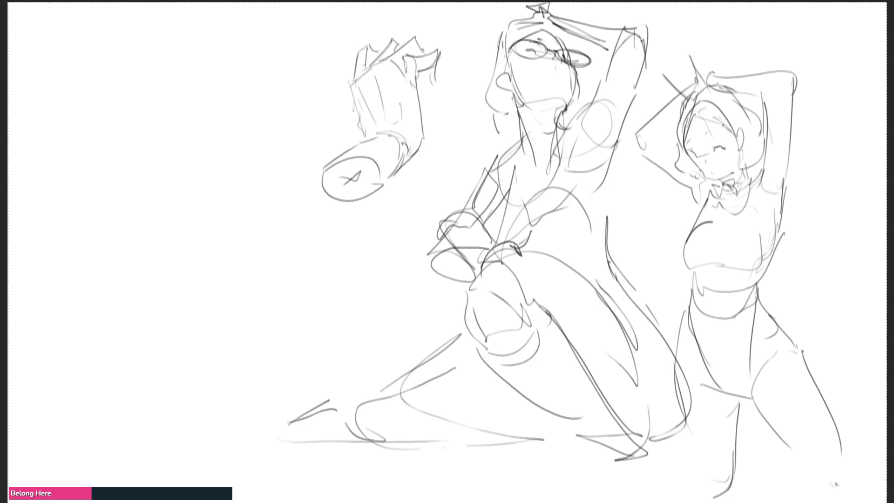
# Step: Sketch the chest curves, bunny ears on top of the head and a small hip tail
pyautogui.moveTo(757, 178); pyautogui.dragTo(756, 198)
pyautogui.moveTo(709, 224)
pyautogui.mouseDown()
pyautogui.moveTo(720, 254)
pyautogui.moveTo(762, 247)
pyautogui.moveTo(767, 266)
pyautogui.mouseUp()
pyautogui.moveTo(718, 245); pyautogui.dragTo(720, 212)
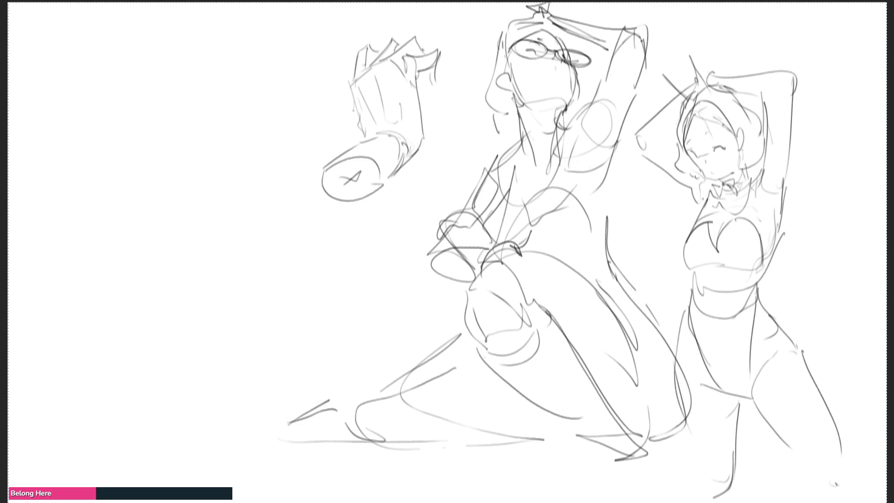
pyautogui.moveTo(648, 69)
pyautogui.mouseDown()
pyautogui.moveTo(684, 98)
pyautogui.moveTo(698, 82)
pyautogui.mouseUp()
pyautogui.moveTo(707, 74); pyautogui.dragTo(716, 80)
pyautogui.moveTo(701, 27); pyautogui.dragTo(712, 72)
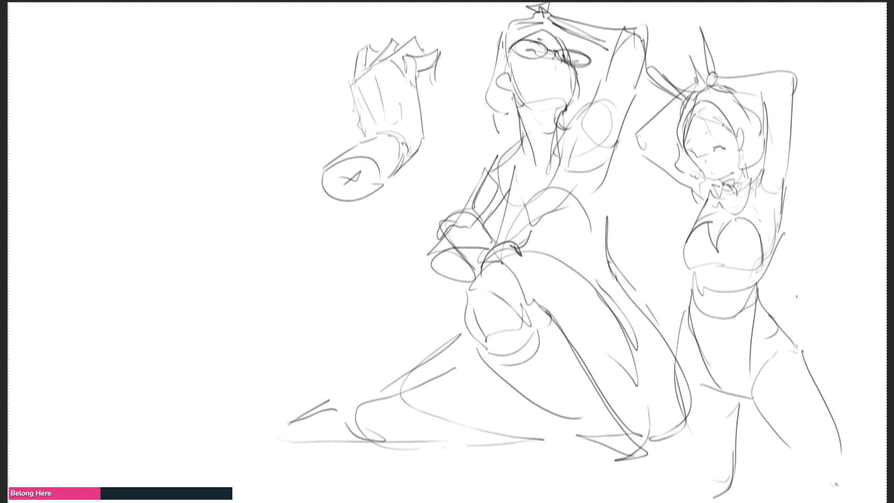
pyautogui.moveTo(759, 289); pyautogui.dragTo(786, 320)
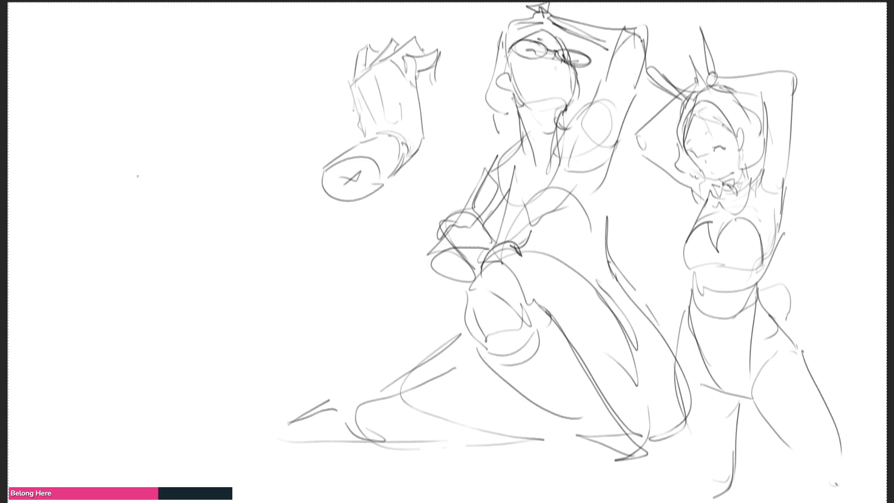
pyautogui.moveTo(134, 164)
pyautogui.mouseDown()
pyautogui.moveTo(140, 209)
pyautogui.moveTo(154, 145)
pyautogui.moveTo(188, 152)
pyautogui.moveTo(142, 164)
pyautogui.moveTo(176, 172)
pyautogui.moveTo(129, 185)
pyautogui.moveTo(117, 211)
pyautogui.moveTo(143, 218)
pyautogui.moveTo(188, 180)
pyautogui.moveTo(185, 214)
pyautogui.mouseUp()
# Step: Outline the jaw, cheek and ear of the left head study and refine its shape
pyautogui.moveTo(191, 172); pyautogui.dragTo(201, 176)
pyautogui.moveTo(209, 166)
pyautogui.mouseDown()
pyautogui.moveTo(185, 214)
pyautogui.moveTo(187, 227)
pyautogui.moveTo(222, 181)
pyautogui.moveTo(207, 228)
pyautogui.mouseUp()
pyautogui.moveTo(222, 186)
pyautogui.mouseDown()
pyautogui.moveTo(214, 232)
pyautogui.moveTo(224, 215)
pyautogui.moveTo(170, 229)
pyautogui.mouseUp()
pyautogui.moveTo(207, 161); pyautogui.dragTo(225, 164)
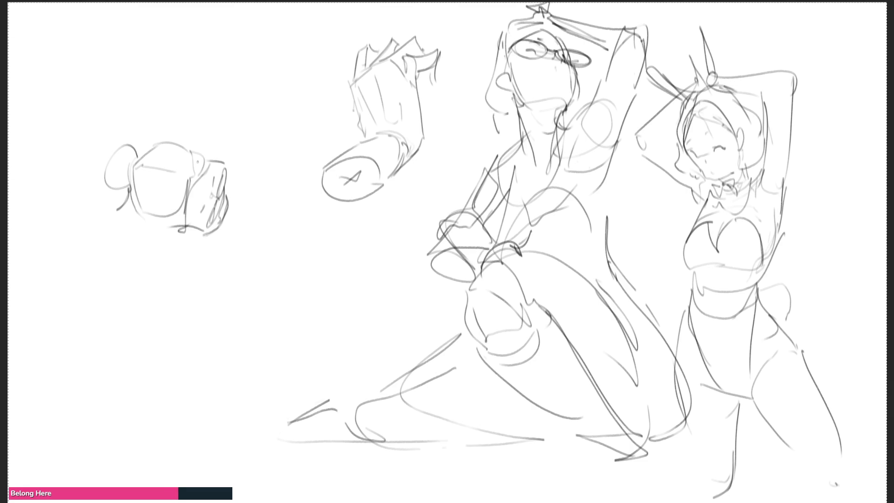
pyautogui.moveTo(156, 224)
pyautogui.mouseDown()
pyautogui.moveTo(183, 248)
pyautogui.moveTo(134, 253)
pyautogui.moveTo(172, 245)
pyautogui.moveTo(149, 296)
pyautogui.moveTo(237, 295)
pyautogui.mouseUp()
# Step: Draw a shoulder line and an arm below the head study
pyautogui.moveTo(175, 247); pyautogui.dragTo(262, 288)
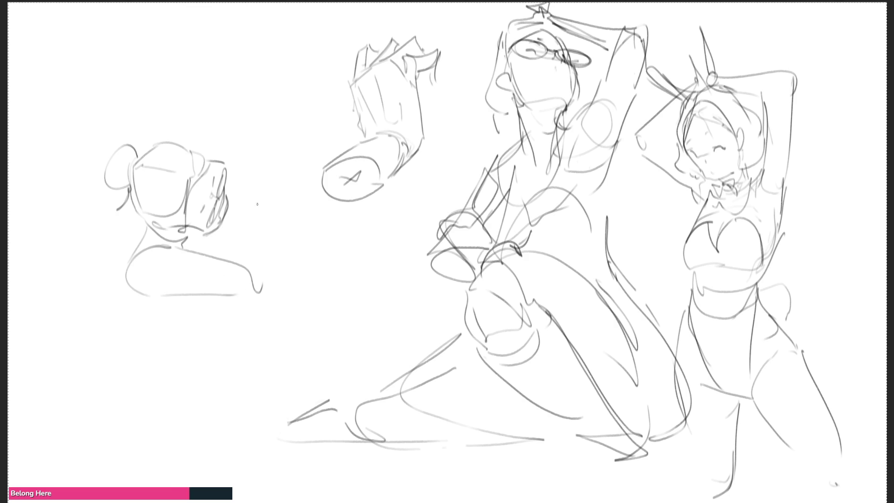
pyautogui.moveTo(268, 207); pyautogui.dragTo(244, 259)
pyautogui.moveTo(265, 201)
pyautogui.mouseDown()
pyautogui.moveTo(271, 231)
pyautogui.moveTo(259, 279)
pyautogui.mouseUp()
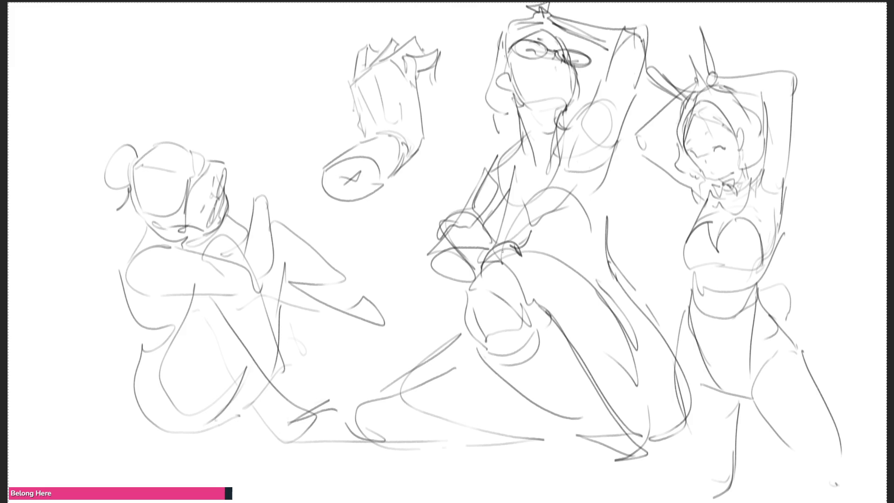
# Step: Mirror the canvas, lighten the seated figure, and redraw its head, face, jaw and chin
pyautogui.press('m')
pyautogui.moveTo(743, 182)
pyautogui.mouseDown()
pyautogui.moveTo(666, 298)
pyautogui.moveTo(729, 257)
pyautogui.mouseUp()
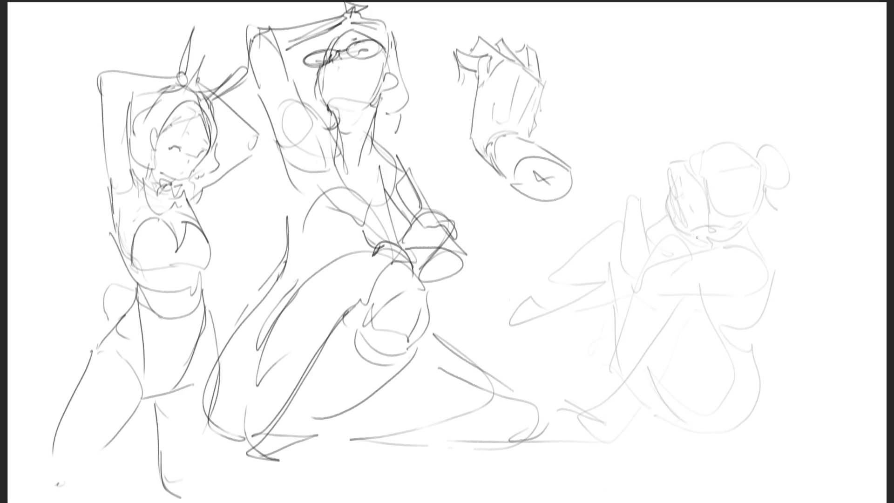
pyautogui.moveTo(678, 148)
pyautogui.mouseDown()
pyautogui.moveTo(681, 191)
pyautogui.moveTo(704, 125)
pyautogui.moveTo(728, 180)
pyautogui.moveTo(709, 211)
pyautogui.moveTo(728, 193)
pyautogui.mouseUp()
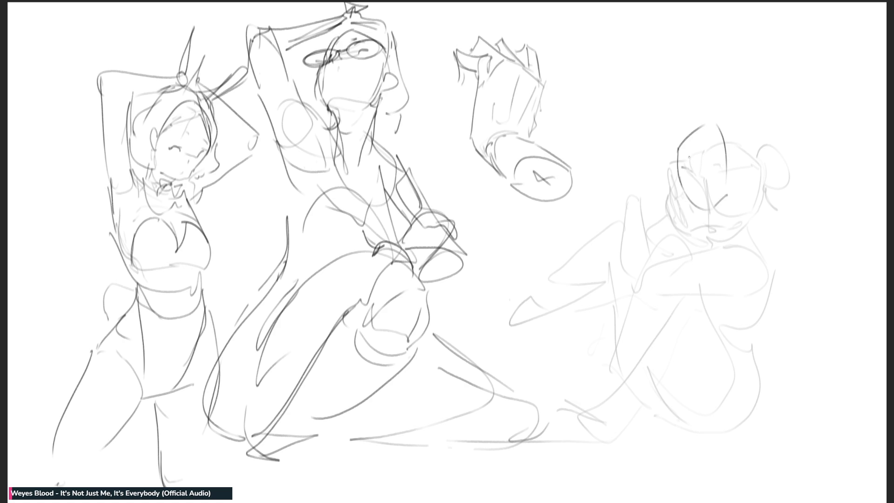
pyautogui.moveTo(730, 169); pyautogui.dragTo(735, 157)
pyautogui.moveTo(672, 179)
pyautogui.mouseDown()
pyautogui.moveTo(679, 168)
pyautogui.moveTo(714, 209)
pyautogui.moveTo(704, 224)
pyautogui.mouseUp()
pyautogui.moveTo(683, 195); pyautogui.dragTo(676, 231)
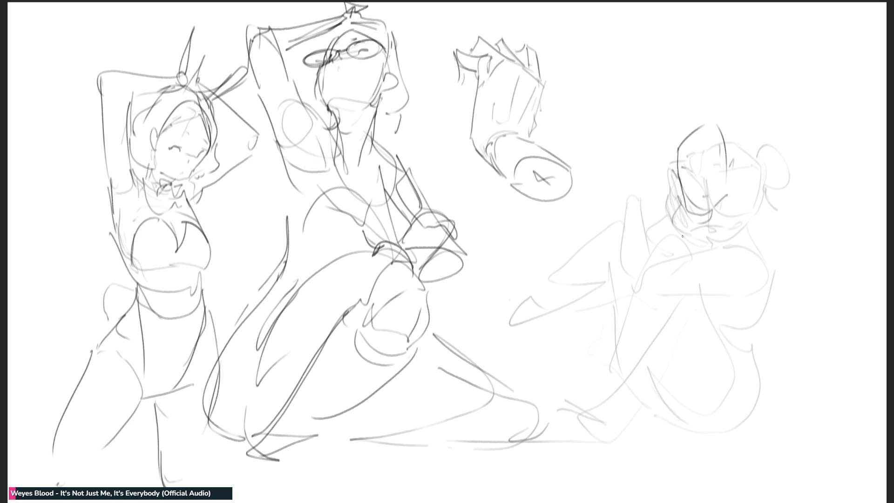
pyautogui.moveTo(716, 208)
pyautogui.mouseDown()
pyautogui.moveTo(713, 222)
pyautogui.moveTo(744, 204)
pyautogui.moveTo(747, 243)
pyautogui.mouseUp()
# Step: Sketch the seated figure's shoulder, down-reaching arm, body, side and leg lines
pyautogui.moveTo(722, 257); pyautogui.dragTo(703, 257)
pyautogui.moveTo(686, 205)
pyautogui.mouseDown()
pyautogui.moveTo(662, 201)
pyautogui.moveTo(652, 233)
pyautogui.mouseUp()
pyautogui.moveTo(661, 201)
pyautogui.mouseDown()
pyautogui.moveTo(620, 279)
pyautogui.moveTo(658, 259)
pyautogui.mouseUp()
pyautogui.moveTo(612, 288); pyautogui.dragTo(704, 298)
pyautogui.moveTo(655, 269)
pyautogui.mouseDown()
pyautogui.moveTo(721, 282)
pyautogui.moveTo(713, 297)
pyautogui.moveTo(731, 300)
pyautogui.mouseUp()
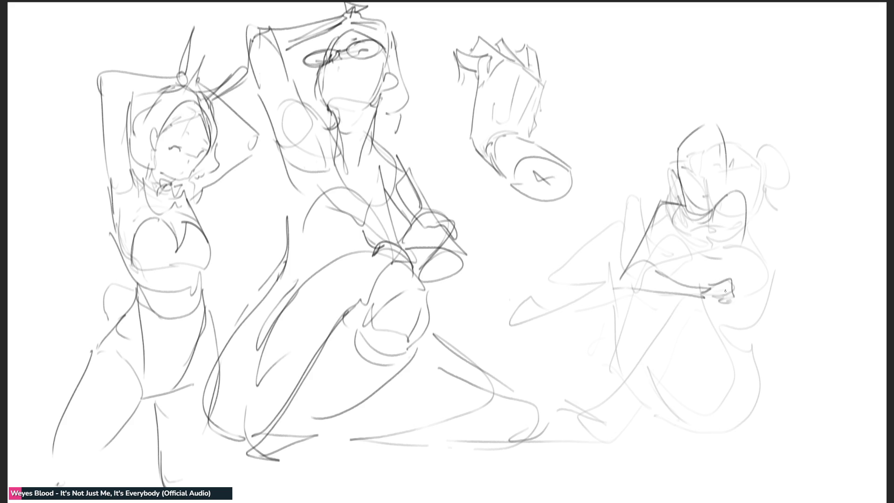
pyautogui.moveTo(748, 203); pyautogui.dragTo(747, 301)
pyautogui.moveTo(752, 274)
pyautogui.mouseDown()
pyautogui.moveTo(759, 392)
pyautogui.moveTo(791, 407)
pyautogui.mouseUp()
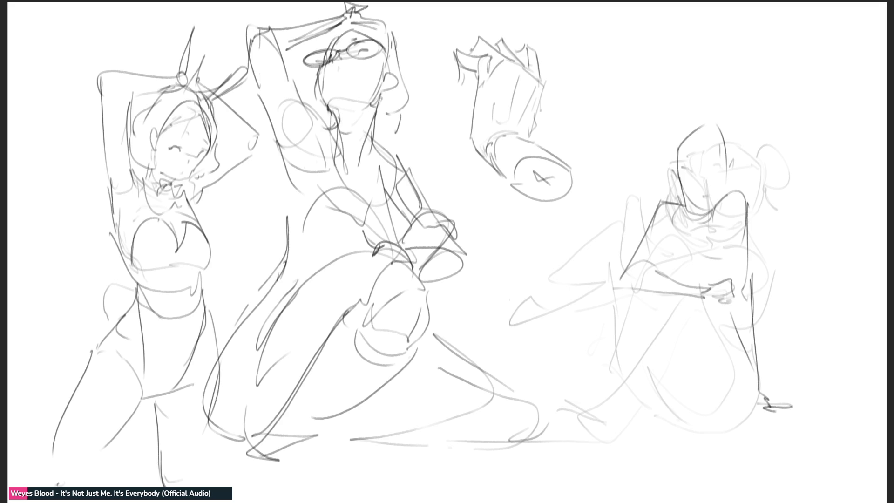
# Step: Shape the seated figure's torso, hip, thigh, knee, lower legs and feet with a ground line
pyautogui.moveTo(660, 225)
pyautogui.mouseDown()
pyautogui.moveTo(645, 263)
pyautogui.moveTo(671, 231)
pyautogui.moveTo(689, 232)
pyautogui.mouseUp()
pyautogui.moveTo(708, 219)
pyautogui.mouseDown()
pyautogui.moveTo(714, 259)
pyautogui.moveTo(691, 282)
pyautogui.moveTo(705, 298)
pyautogui.mouseUp()
pyautogui.moveTo(640, 294)
pyautogui.mouseDown()
pyautogui.moveTo(685, 326)
pyautogui.moveTo(699, 363)
pyautogui.moveTo(649, 326)
pyautogui.moveTo(647, 297)
pyautogui.mouseUp()
pyautogui.moveTo(647, 313); pyautogui.dragTo(674, 372)
pyautogui.moveTo(715, 311)
pyautogui.mouseDown()
pyautogui.moveTo(708, 299)
pyautogui.moveTo(737, 396)
pyautogui.moveTo(727, 409)
pyautogui.mouseUp()
pyautogui.moveTo(726, 407)
pyautogui.mouseDown()
pyautogui.moveTo(672, 322)
pyautogui.moveTo(644, 383)
pyautogui.moveTo(724, 368)
pyautogui.mouseUp()
pyautogui.moveTo(619, 302)
pyautogui.mouseDown()
pyautogui.moveTo(588, 326)
pyautogui.moveTo(586, 358)
pyautogui.mouseUp()
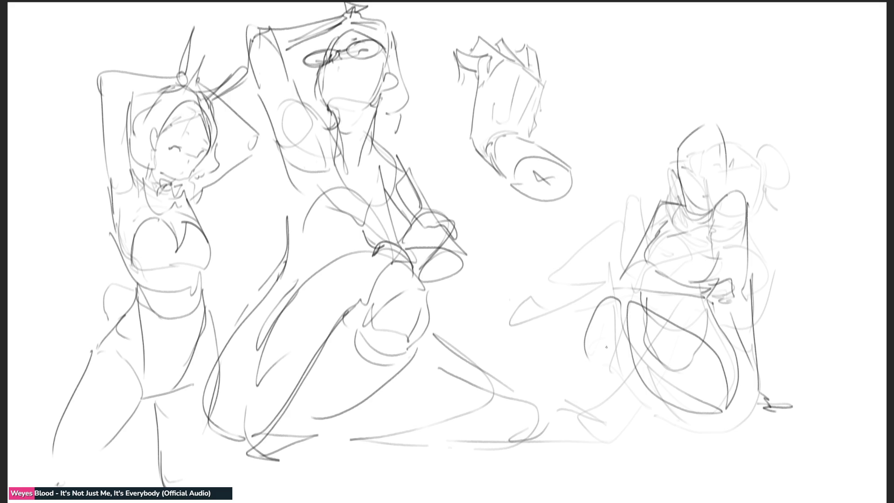
pyautogui.moveTo(622, 309); pyautogui.dragTo(620, 478)
pyautogui.moveTo(652, 327)
pyautogui.mouseDown()
pyautogui.moveTo(650, 437)
pyautogui.moveTo(624, 498)
pyautogui.mouseUp()
pyautogui.moveTo(598, 295); pyautogui.dragTo(569, 488)
pyautogui.moveTo(615, 336)
pyautogui.mouseDown()
pyautogui.moveTo(566, 501)
pyautogui.moveTo(628, 484)
pyautogui.moveTo(591, 499)
pyautogui.mouseUp()
pyautogui.moveTo(610, 388)
pyautogui.mouseDown()
pyautogui.moveTo(638, 424)
pyautogui.moveTo(725, 422)
pyautogui.mouseUp()
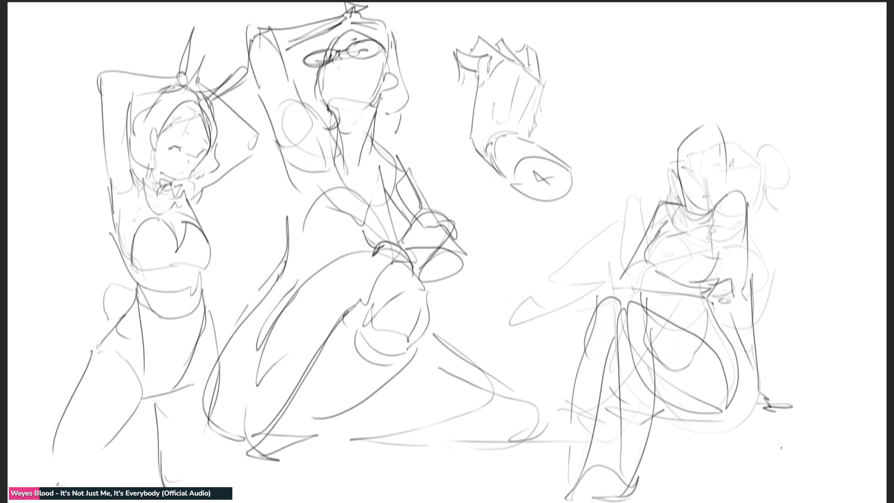
# Step: Redraw the seated figure's head and neck with long hair falling down the right side
pyautogui.moveTo(684, 138); pyautogui.dragTo(667, 214)
pyautogui.moveTo(694, 127)
pyautogui.mouseDown()
pyautogui.moveTo(713, 119)
pyautogui.moveTo(730, 164)
pyautogui.moveTo(665, 194)
pyautogui.mouseUp()
pyautogui.moveTo(671, 192); pyautogui.dragTo(675, 211)
pyautogui.moveTo(678, 114)
pyautogui.mouseDown()
pyautogui.moveTo(675, 200)
pyautogui.moveTo(726, 200)
pyautogui.mouseUp()
pyautogui.moveTo(713, 93)
pyautogui.mouseDown()
pyautogui.moveTo(727, 159)
pyautogui.moveTo(738, 149)
pyautogui.mouseUp()
pyautogui.moveTo(727, 114); pyautogui.dragTo(762, 267)
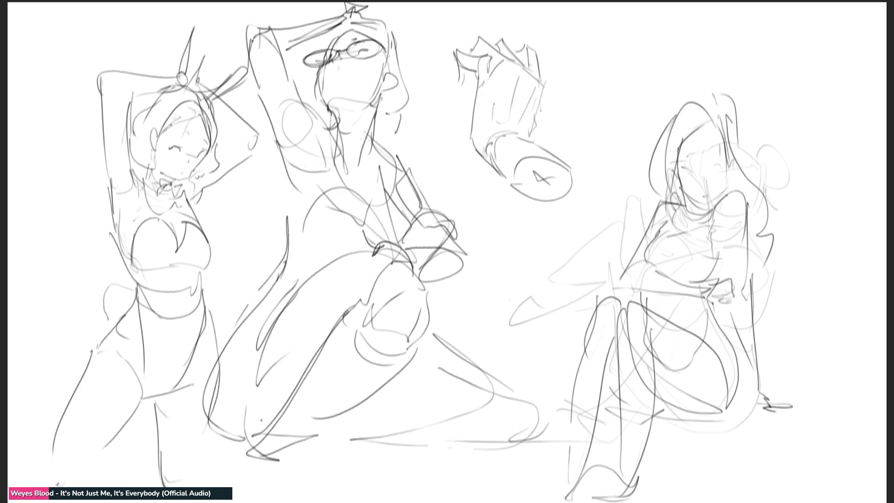
# Step: Sketch a shoe with a base line under the kneeling woman's foot, then lighten the seated figure
pyautogui.moveTo(273, 421)
pyautogui.mouseDown()
pyautogui.moveTo(247, 450)
pyautogui.moveTo(291, 442)
pyautogui.moveTo(249, 433)
pyautogui.moveTo(234, 444)
pyautogui.moveTo(228, 487)
pyautogui.mouseUp()
pyautogui.moveTo(244, 454); pyautogui.dragTo(287, 492)
pyautogui.moveTo(233, 489)
pyautogui.mouseDown()
pyautogui.moveTo(312, 493)
pyautogui.moveTo(250, 493)
pyautogui.mouseUp()
pyautogui.moveTo(235, 490); pyautogui.dragTo(313, 489)
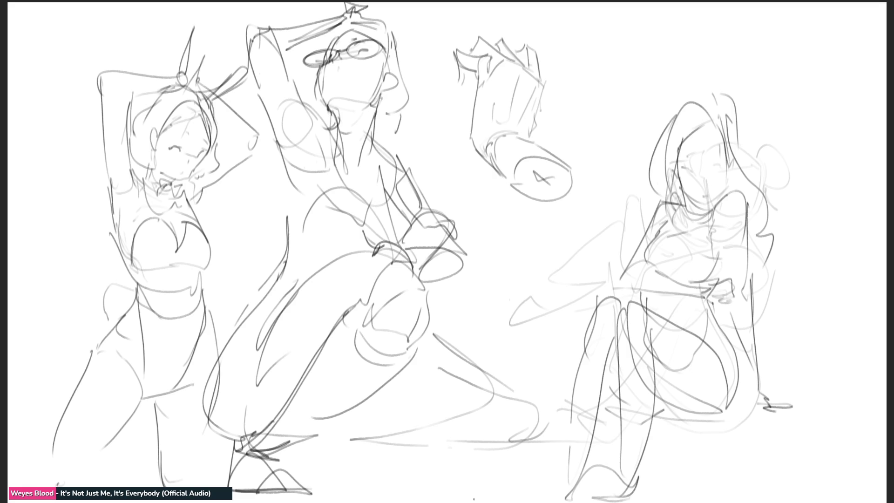
pyautogui.moveTo(772, 135)
pyautogui.mouseDown()
pyautogui.moveTo(787, 420)
pyautogui.moveTo(703, 473)
pyautogui.mouseUp()
# Step: With the fine pencil, draw a small leg-and-shoe study beside the hand study
pyautogui.press('e')
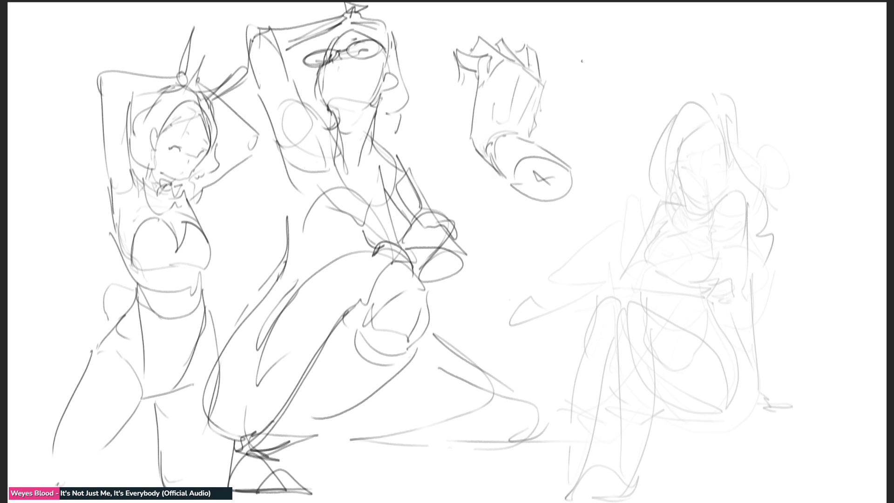
pyautogui.moveTo(588, 56)
pyautogui.mouseDown()
pyautogui.moveTo(617, 40)
pyautogui.moveTo(593, 73)
pyautogui.mouseUp()
pyautogui.moveTo(615, 43)
pyautogui.mouseDown()
pyautogui.moveTo(623, 77)
pyautogui.moveTo(603, 91)
pyautogui.moveTo(633, 84)
pyautogui.moveTo(613, 100)
pyautogui.moveTo(635, 112)
pyautogui.moveTo(624, 153)
pyautogui.moveTo(623, 122)
pyautogui.moveTo(600, 164)
pyautogui.moveTo(619, 168)
pyautogui.moveTo(627, 146)
pyautogui.moveTo(628, 161)
pyautogui.moveTo(648, 145)
pyautogui.mouseUp()
pyautogui.moveTo(632, 83)
pyautogui.mouseDown()
pyautogui.moveTo(652, 142)
pyautogui.moveTo(639, 140)
pyautogui.moveTo(648, 154)
pyautogui.moveTo(601, 163)
pyautogui.moveTo(608, 169)
pyautogui.mouseUp()
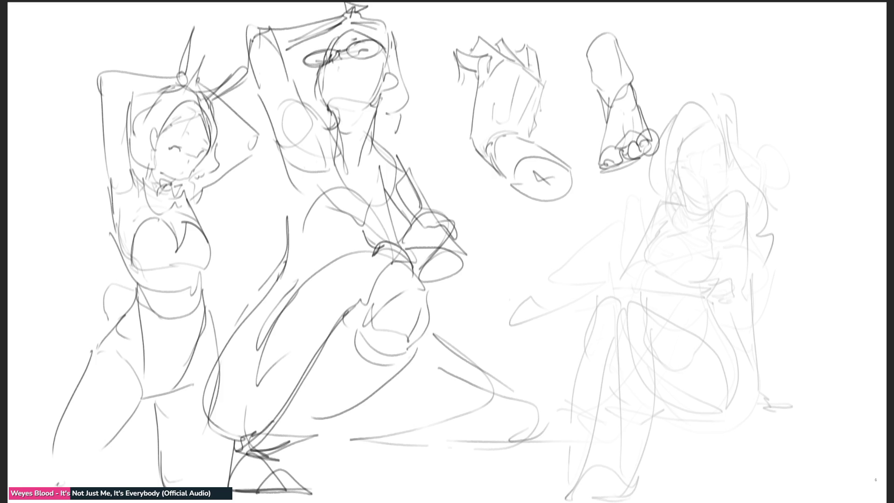
# Step: Give the seated figure a closed eye and mouth, undoing the stray cheek stroke
pyautogui.moveTo(686, 171); pyautogui.dragTo(721, 166)
pyautogui.moveTo(706, 196)
pyautogui.mouseDown()
pyautogui.moveTo(722, 194)
pyautogui.moveTo(706, 211)
pyautogui.moveTo(715, 208)
pyautogui.moveTo(710, 217)
pyautogui.moveTo(748, 236)
pyautogui.mouseUp()
pyautogui.hotkey('ctrl', 'z')
pyautogui.hotkey('ctrl', 'z')
pyautogui.hotkey('ctrl', 'z')
# Step: Draw the seated figure's shoulder, collar, arm down to the supporting hand, waist, lap and hip
pyautogui.moveTo(671, 197)
pyautogui.mouseDown()
pyautogui.moveTo(683, 209)
pyautogui.moveTo(655, 224)
pyautogui.moveTo(706, 223)
pyautogui.moveTo(661, 233)
pyautogui.moveTo(647, 254)
pyautogui.moveTo(656, 271)
pyautogui.mouseUp()
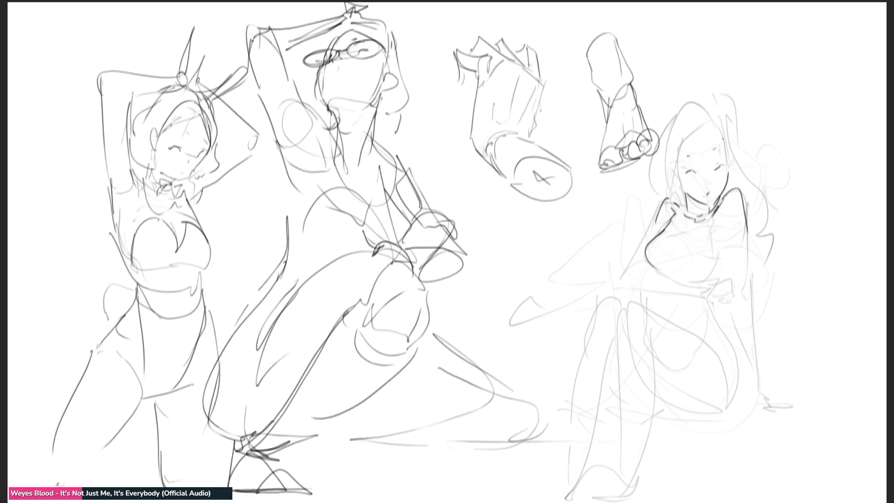
pyautogui.moveTo(727, 222); pyautogui.dragTo(721, 281)
pyautogui.moveTo(745, 201); pyautogui.dragTo(740, 331)
pyautogui.moveTo(751, 281); pyautogui.dragTo(763, 414)
pyautogui.moveTo(737, 301); pyautogui.dragTo(748, 366)
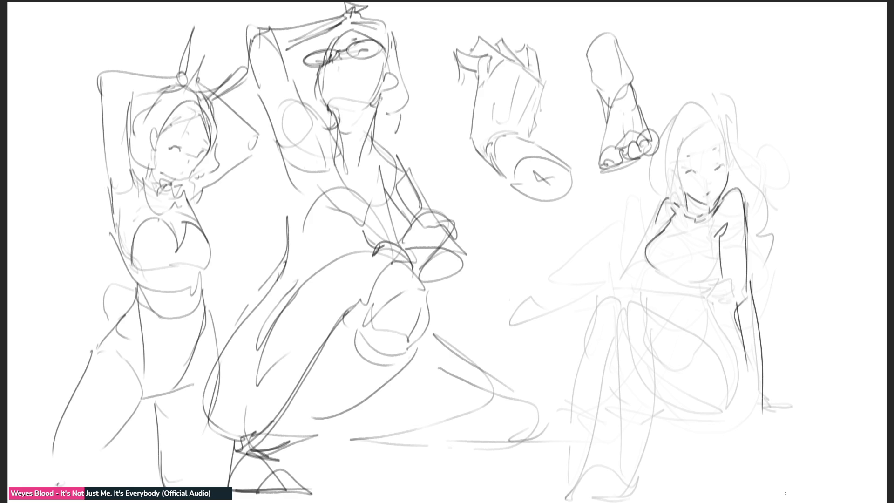
pyautogui.moveTo(620, 288); pyautogui.dragTo(719, 293)
pyautogui.moveTo(657, 316)
pyautogui.mouseDown()
pyautogui.moveTo(713, 333)
pyautogui.moveTo(728, 325)
pyautogui.moveTo(745, 403)
pyautogui.moveTo(661, 408)
pyautogui.mouseUp()
pyautogui.moveTo(731, 340); pyautogui.dragTo(741, 390)
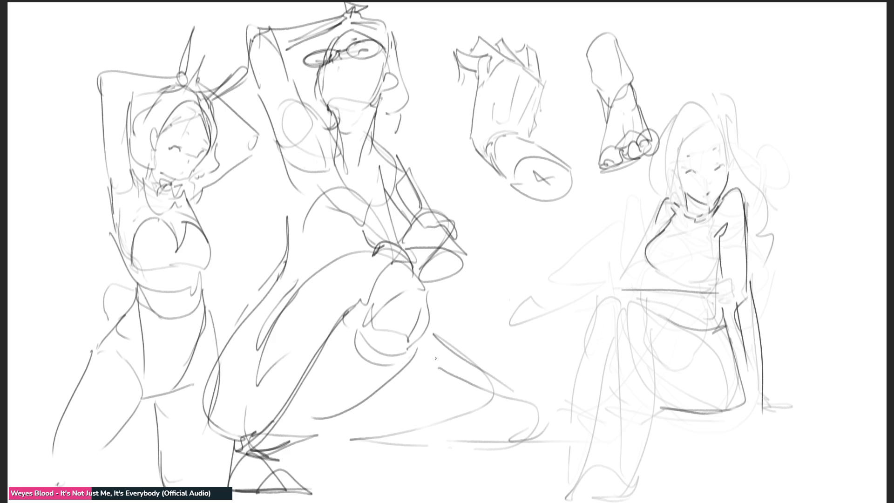
# Step: Fade the whole seated figure with a broad soft eraser and return to the pencil
pyautogui.press('e')
pyautogui.moveTo(723, 240); pyautogui.dragTo(726, 140)
pyautogui.moveTo(730, 193)
pyautogui.mouseDown()
pyautogui.moveTo(669, 379)
pyautogui.moveTo(599, 480)
pyautogui.moveTo(629, 473)
pyautogui.mouseUp()
pyautogui.press('e')
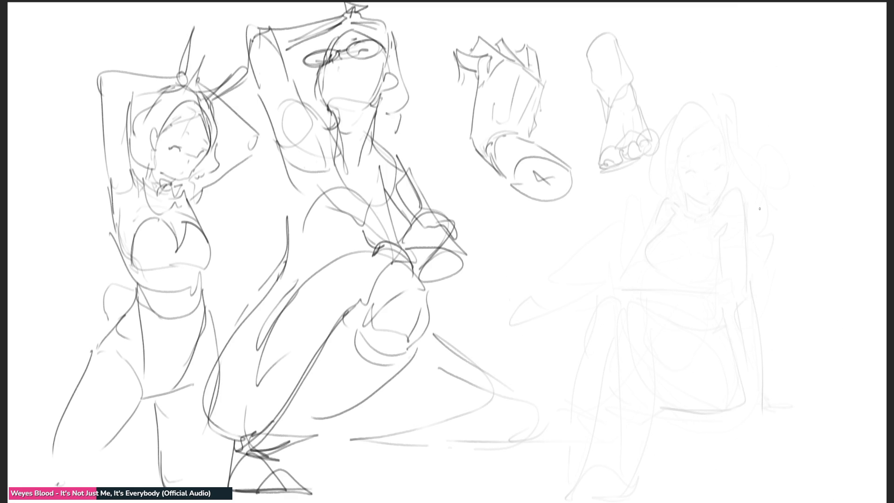
# Step: Cleanly redraw the seated woman's head, jaw, closed eye, ear, neck, shoulders, chest and arm
pyautogui.moveTo(675, 140)
pyautogui.mouseDown()
pyautogui.moveTo(680, 186)
pyautogui.moveTo(702, 123)
pyautogui.moveTo(725, 154)
pyautogui.moveTo(725, 193)
pyautogui.mouseUp()
pyautogui.moveTo(674, 163)
pyautogui.mouseDown()
pyautogui.moveTo(688, 191)
pyautogui.moveTo(708, 199)
pyautogui.mouseUp()
pyautogui.moveTo(683, 170); pyautogui.dragTo(693, 167)
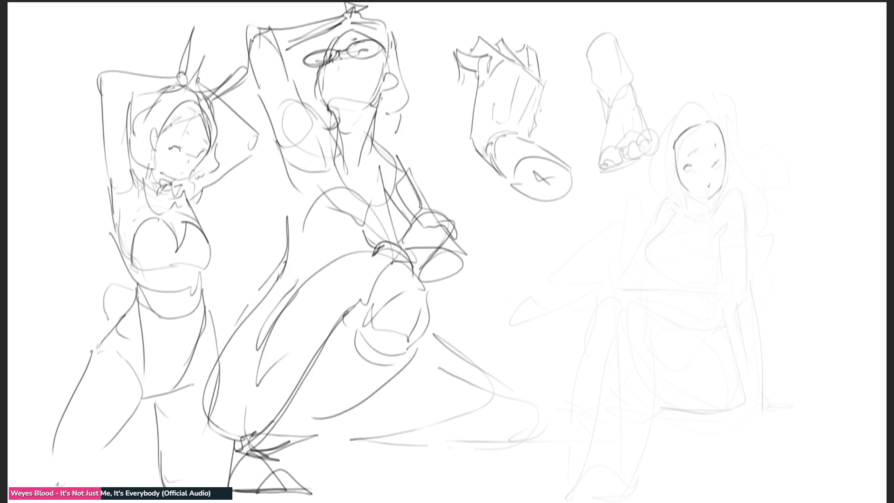
pyautogui.moveTo(672, 163)
pyautogui.mouseDown()
pyautogui.moveTo(694, 215)
pyautogui.moveTo(707, 213)
pyautogui.mouseUp()
pyautogui.moveTo(713, 206)
pyautogui.mouseDown()
pyautogui.moveTo(711, 219)
pyautogui.moveTo(748, 207)
pyautogui.moveTo(746, 285)
pyautogui.mouseUp()
pyautogui.moveTo(679, 203)
pyautogui.mouseDown()
pyautogui.moveTo(661, 201)
pyautogui.moveTo(642, 242)
pyautogui.moveTo(673, 233)
pyautogui.moveTo(656, 275)
pyautogui.mouseUp()
pyautogui.moveTo(670, 235); pyautogui.dragTo(717, 230)
pyautogui.moveTo(726, 219)
pyautogui.mouseDown()
pyautogui.moveTo(718, 277)
pyautogui.moveTo(704, 284)
pyautogui.mouseUp()
pyautogui.moveTo(720, 240)
pyautogui.mouseDown()
pyautogui.moveTo(728, 297)
pyautogui.moveTo(745, 309)
pyautogui.mouseUp()
pyautogui.moveTo(753, 297); pyautogui.dragTo(750, 323)
# Step: Redraw her belly, torso sides, legs, raised knee and shin, seat curve, hip, thigh and foot
pyautogui.moveTo(621, 292); pyautogui.dragTo(706, 302)
pyautogui.moveTo(645, 259); pyautogui.dragTo(638, 286)
pyautogui.moveTo(649, 236); pyautogui.dragTo(632, 279)
pyautogui.moveTo(638, 285)
pyautogui.mouseDown()
pyautogui.moveTo(666, 300)
pyautogui.moveTo(614, 350)
pyautogui.moveTo(623, 472)
pyautogui.mouseUp()
pyautogui.moveTo(646, 408); pyautogui.dragTo(636, 474)
pyautogui.moveTo(651, 332); pyautogui.dragTo(634, 476)
pyautogui.moveTo(611, 336); pyautogui.dragTo(606, 469)
pyautogui.moveTo(622, 308)
pyautogui.mouseDown()
pyautogui.moveTo(597, 311)
pyautogui.moveTo(586, 395)
pyautogui.mouseUp()
pyautogui.moveTo(597, 294); pyautogui.dragTo(572, 482)
pyautogui.moveTo(616, 351); pyautogui.dragTo(596, 461)
pyautogui.moveTo(614, 387)
pyautogui.mouseDown()
pyautogui.moveTo(618, 408)
pyautogui.moveTo(731, 382)
pyautogui.mouseUp()
pyautogui.moveTo(662, 315)
pyautogui.mouseDown()
pyautogui.moveTo(732, 376)
pyautogui.moveTo(720, 417)
pyautogui.moveTo(669, 406)
pyautogui.mouseUp()
pyautogui.moveTo(723, 331); pyautogui.dragTo(749, 414)
pyautogui.moveTo(744, 273)
pyautogui.mouseDown()
pyautogui.moveTo(756, 413)
pyautogui.moveTo(727, 303)
pyautogui.moveTo(729, 352)
pyautogui.mouseUp()
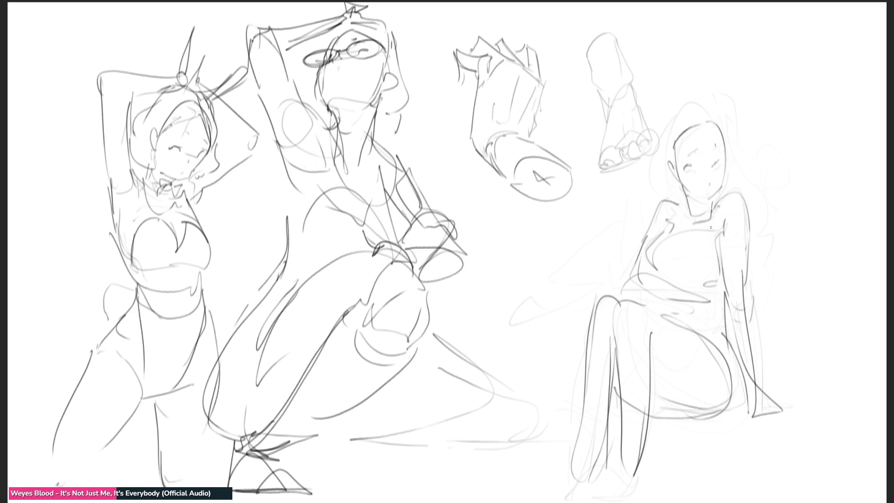
# Step: Lighten the redrawn seated figure and sketch a cylindrical limb study built on an ellipse
pyautogui.press('e')
pyautogui.moveTo(691, 345); pyautogui.dragTo(659, 449)
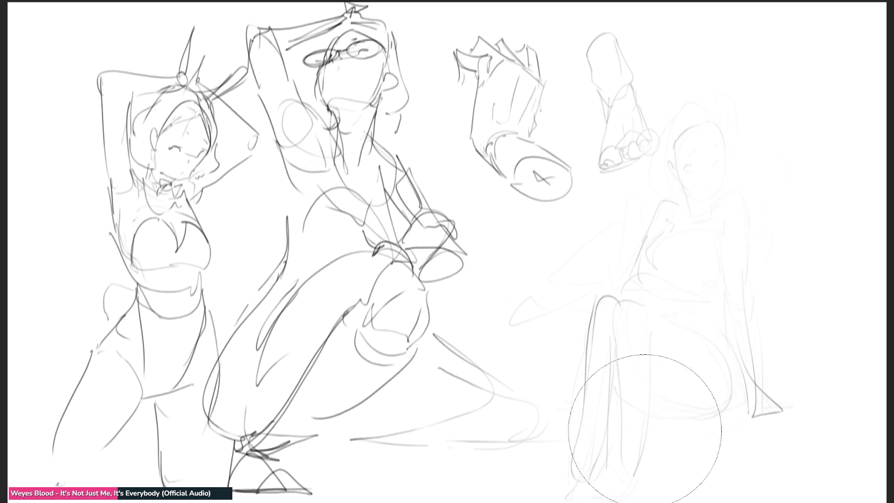
pyautogui.press('e')
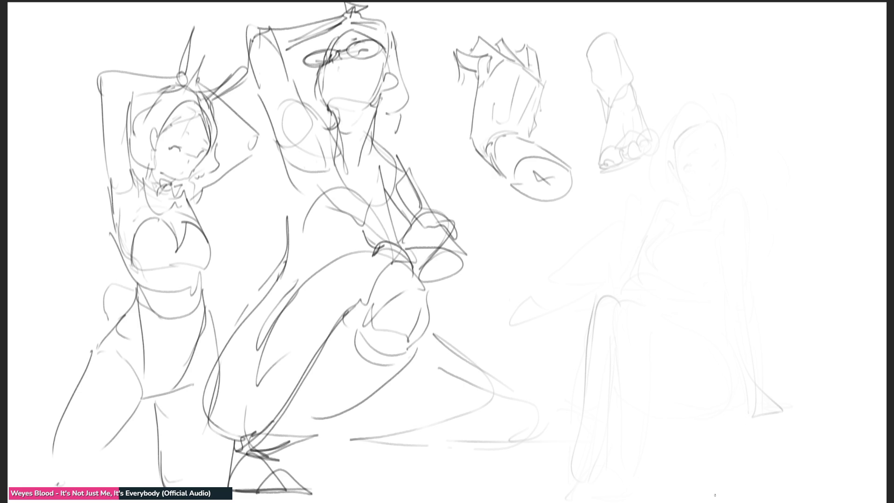
pyautogui.moveTo(732, 263)
pyautogui.mouseDown()
pyautogui.moveTo(718, 268)
pyautogui.moveTo(743, 262)
pyautogui.moveTo(731, 280)
pyautogui.moveTo(717, 239)
pyautogui.moveTo(685, 279)
pyautogui.moveTo(726, 238)
pyautogui.moveTo(741, 266)
pyautogui.moveTo(693, 252)
pyautogui.moveTo(684, 207)
pyautogui.moveTo(721, 233)
pyautogui.mouseUp()
pyautogui.moveTo(691, 200)
pyautogui.mouseDown()
pyautogui.moveTo(680, 238)
pyautogui.moveTo(690, 164)
pyautogui.mouseUp()
pyautogui.moveTo(716, 205); pyautogui.dragTo(691, 168)
pyautogui.moveTo(712, 206); pyautogui.dragTo(682, 203)
pyautogui.moveTo(711, 178); pyautogui.dragTo(717, 225)
pyautogui.moveTo(683, 201); pyautogui.dragTo(714, 228)
pyautogui.moveTo(689, 241); pyautogui.dragTo(700, 246)
pyautogui.moveTo(713, 201)
pyautogui.mouseDown()
pyautogui.moveTo(720, 235)
pyautogui.moveTo(685, 242)
pyautogui.mouseUp()
pyautogui.moveTo(681, 255); pyautogui.dragTo(698, 277)
pyautogui.moveTo(721, 238)
pyautogui.mouseDown()
pyautogui.moveTo(731, 258)
pyautogui.moveTo(721, 289)
pyautogui.moveTo(749, 282)
pyautogui.mouseUp()
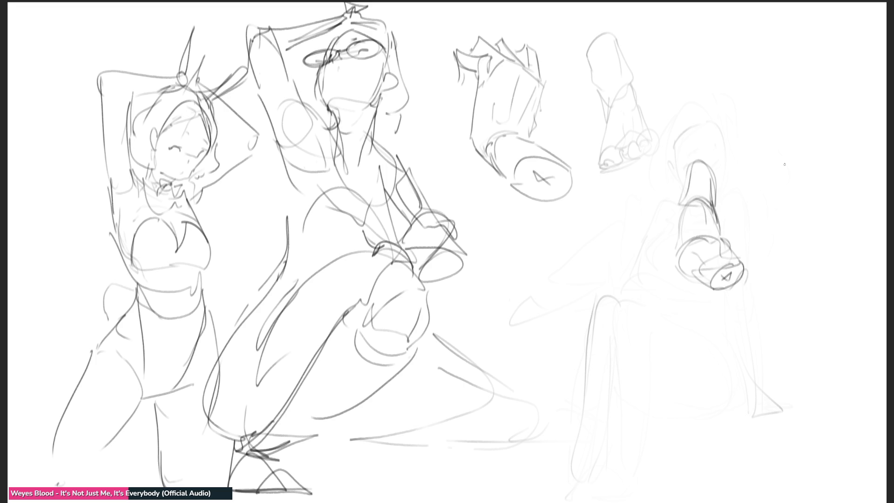
# Step: Sketch a boot-and-leg study with a ruffled top, then erase faint lines beside the kneeling woman
pyautogui.moveTo(778, 166)
pyautogui.mouseDown()
pyautogui.moveTo(759, 189)
pyautogui.moveTo(799, 184)
pyautogui.moveTo(757, 209)
pyautogui.mouseUp()
pyautogui.moveTo(798, 186)
pyautogui.mouseDown()
pyautogui.moveTo(759, 217)
pyautogui.moveTo(770, 237)
pyautogui.moveTo(791, 201)
pyautogui.mouseUp()
pyautogui.moveTo(791, 202); pyautogui.dragTo(767, 278)
pyautogui.moveTo(754, 226)
pyautogui.mouseDown()
pyautogui.moveTo(752, 241)
pyautogui.moveTo(783, 282)
pyautogui.moveTo(757, 321)
pyautogui.mouseUp()
pyautogui.moveTo(759, 285)
pyautogui.mouseDown()
pyautogui.moveTo(784, 266)
pyautogui.moveTo(775, 381)
pyautogui.mouseUp()
pyautogui.moveTo(751, 260); pyautogui.dragTo(767, 432)
pyautogui.moveTo(777, 377)
pyautogui.mouseDown()
pyautogui.moveTo(766, 409)
pyautogui.moveTo(766, 397)
pyautogui.mouseUp()
pyautogui.moveTo(768, 403); pyautogui.dragTo(770, 438)
pyautogui.moveTo(767, 173)
pyautogui.mouseDown()
pyautogui.moveTo(783, 160)
pyautogui.moveTo(793, 202)
pyautogui.moveTo(805, 156)
pyautogui.moveTo(798, 192)
pyautogui.moveTo(797, 162)
pyautogui.moveTo(835, 179)
pyautogui.moveTo(792, 207)
pyautogui.moveTo(828, 214)
pyautogui.mouseUp()
pyautogui.moveTo(837, 179); pyautogui.dragTo(846, 197)
pyautogui.moveTo(819, 140)
pyautogui.mouseDown()
pyautogui.moveTo(804, 158)
pyautogui.moveTo(845, 137)
pyautogui.moveTo(855, 185)
pyautogui.mouseUp()
pyautogui.moveTo(830, 212); pyautogui.dragTo(879, 198)
pyautogui.moveTo(786, 226)
pyautogui.mouseDown()
pyautogui.moveTo(834, 240)
pyautogui.moveTo(834, 266)
pyautogui.mouseUp()
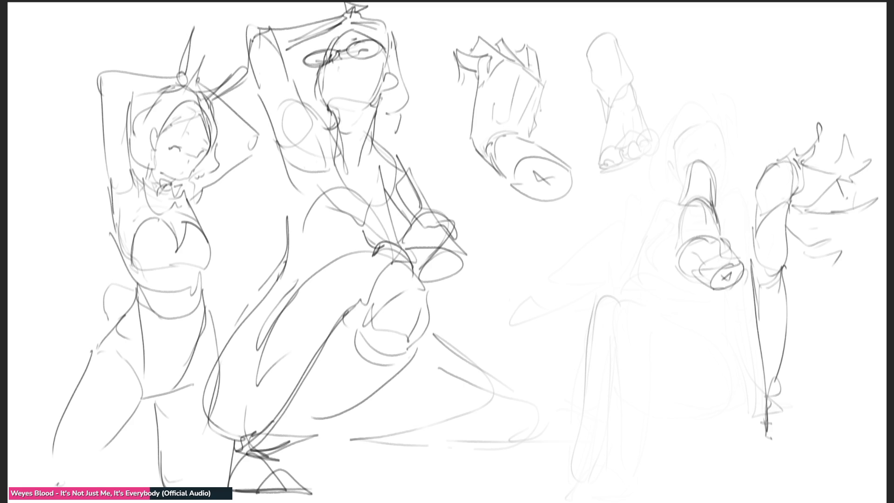
pyautogui.moveTo(631, 318)
pyautogui.mouseDown()
pyautogui.moveTo(609, 309)
pyautogui.moveTo(609, 469)
pyautogui.mouseUp()
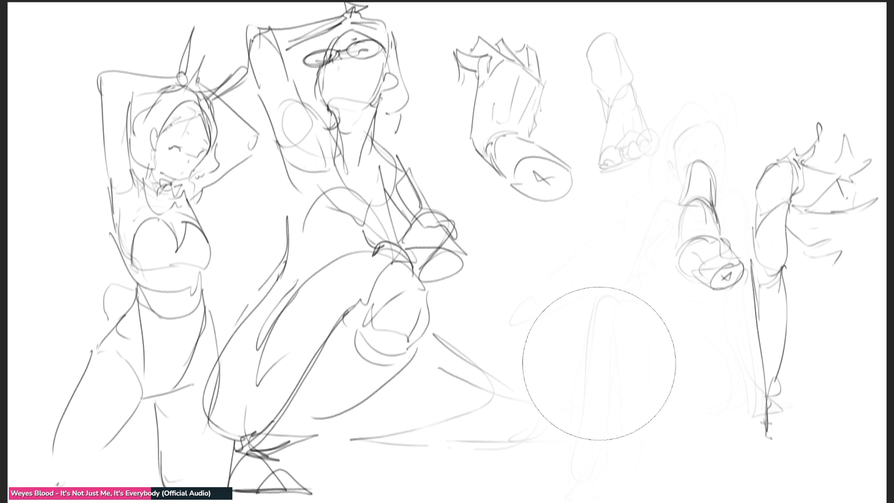
# Step: With the small pen, sketch the kneeling woman's leg outline, thigh, knee, lower legs, both feet and ground
pyautogui.press('e')
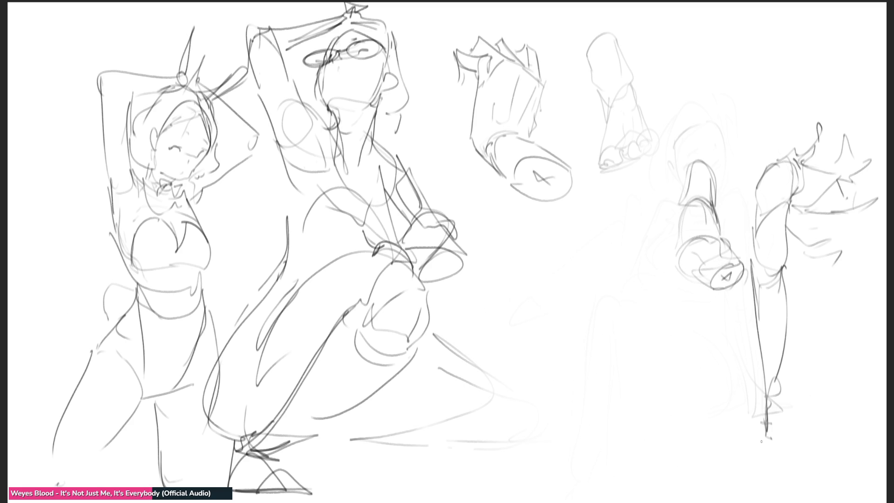
pyautogui.moveTo(247, 315)
pyautogui.mouseDown()
pyautogui.moveTo(217, 422)
pyautogui.moveTo(238, 438)
pyautogui.mouseUp()
pyautogui.moveTo(247, 344)
pyautogui.mouseDown()
pyautogui.moveTo(372, 256)
pyautogui.moveTo(441, 308)
pyautogui.moveTo(497, 275)
pyautogui.moveTo(519, 347)
pyautogui.mouseUp()
pyautogui.moveTo(457, 285)
pyautogui.mouseDown()
pyautogui.moveTo(519, 346)
pyautogui.moveTo(498, 373)
pyautogui.moveTo(366, 425)
pyautogui.mouseUp()
pyautogui.moveTo(530, 346); pyautogui.dragTo(308, 452)
pyautogui.moveTo(343, 437); pyautogui.dragTo(347, 467)
pyautogui.moveTo(307, 437)
pyautogui.mouseDown()
pyautogui.moveTo(308, 454)
pyautogui.moveTo(334, 465)
pyautogui.mouseUp()
pyautogui.moveTo(339, 440)
pyautogui.mouseDown()
pyautogui.moveTo(343, 468)
pyautogui.moveTo(395, 492)
pyautogui.mouseUp()
pyautogui.moveTo(308, 445); pyautogui.dragTo(315, 498)
pyautogui.moveTo(315, 497); pyautogui.dragTo(400, 493)
pyautogui.moveTo(356, 474); pyautogui.dragTo(383, 489)
pyautogui.moveTo(310, 445); pyautogui.dragTo(324, 494)
pyautogui.moveTo(308, 449); pyautogui.dragTo(327, 490)
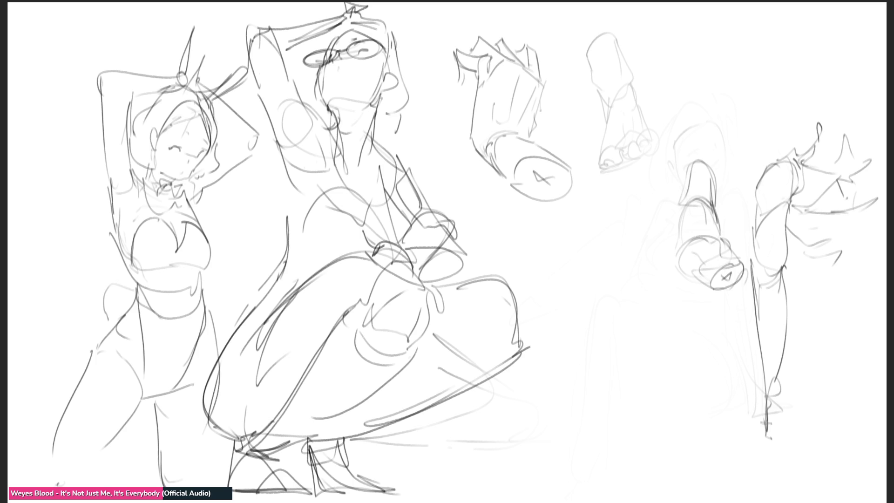
# Step: Undo the foot strokes, redraw them, and add lower-leg strokes and the right leg's back contour
pyautogui.hotkey('ctrl', 'z')
pyautogui.hotkey('ctrl', 'z')
pyautogui.hotkey('ctrl', 'z')
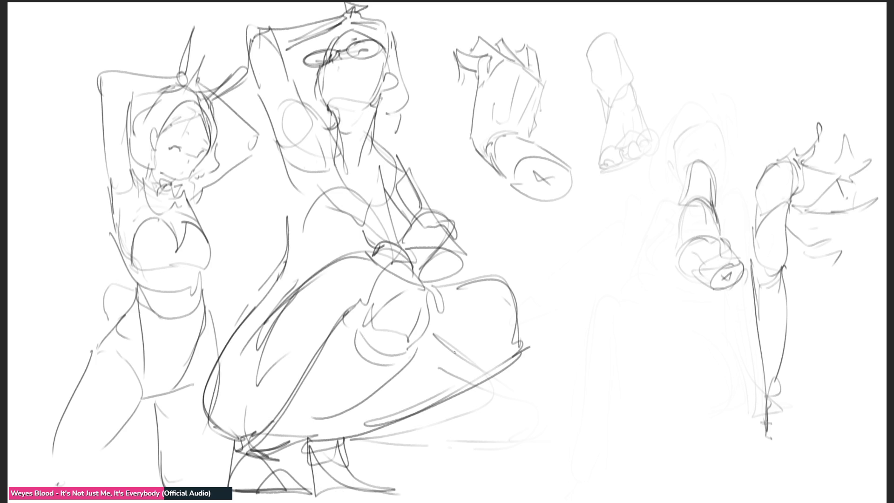
pyautogui.moveTo(331, 435)
pyautogui.mouseDown()
pyautogui.moveTo(405, 474)
pyautogui.moveTo(364, 475)
pyautogui.moveTo(377, 489)
pyautogui.mouseUp()
pyautogui.moveTo(377, 455); pyautogui.dragTo(485, 485)
pyautogui.moveTo(371, 404)
pyautogui.mouseDown()
pyautogui.moveTo(422, 399)
pyautogui.moveTo(452, 414)
pyautogui.mouseUp()
pyautogui.moveTo(380, 418); pyautogui.dragTo(464, 405)
pyautogui.moveTo(374, 403); pyautogui.dragTo(456, 423)
pyautogui.moveTo(477, 460); pyautogui.dragTo(511, 466)
pyautogui.moveTo(432, 319)
pyautogui.mouseDown()
pyautogui.moveTo(462, 347)
pyautogui.moveTo(505, 465)
pyautogui.mouseUp()
pyautogui.moveTo(433, 340); pyautogui.dragTo(530, 442)
# Step: Lighten the hip and foot strokes, then ink both leg contours, shin and base with thick strokes
pyautogui.press('e')
pyautogui.moveTo(447, 284)
pyautogui.mouseDown()
pyautogui.moveTo(510, 277)
pyautogui.moveTo(526, 361)
pyautogui.mouseUp()
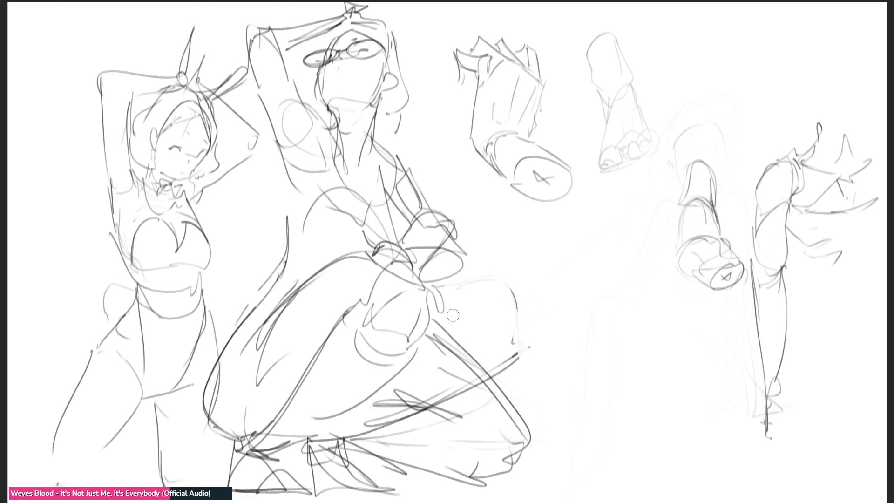
pyautogui.moveTo(373, 420)
pyautogui.mouseDown()
pyautogui.moveTo(352, 432)
pyautogui.moveTo(443, 420)
pyautogui.mouseUp()
pyautogui.moveTo(442, 322)
pyautogui.mouseDown()
pyautogui.moveTo(524, 431)
pyautogui.moveTo(466, 479)
pyautogui.mouseUp()
pyautogui.moveTo(337, 441); pyautogui.dragTo(429, 473)
pyautogui.moveTo(337, 442)
pyautogui.mouseDown()
pyautogui.moveTo(395, 491)
pyautogui.moveTo(317, 487)
pyautogui.mouseUp()
pyautogui.moveTo(282, 451); pyautogui.dragTo(382, 392)
pyautogui.moveTo(231, 440)
pyautogui.mouseDown()
pyautogui.moveTo(231, 466)
pyautogui.moveTo(308, 492)
pyautogui.moveTo(280, 461)
pyautogui.mouseUp()
pyautogui.moveTo(244, 453)
pyautogui.mouseDown()
pyautogui.moveTo(218, 429)
pyautogui.moveTo(228, 320)
pyautogui.moveTo(275, 273)
pyautogui.mouseUp()
pyautogui.moveTo(278, 219); pyautogui.dragTo(278, 254)
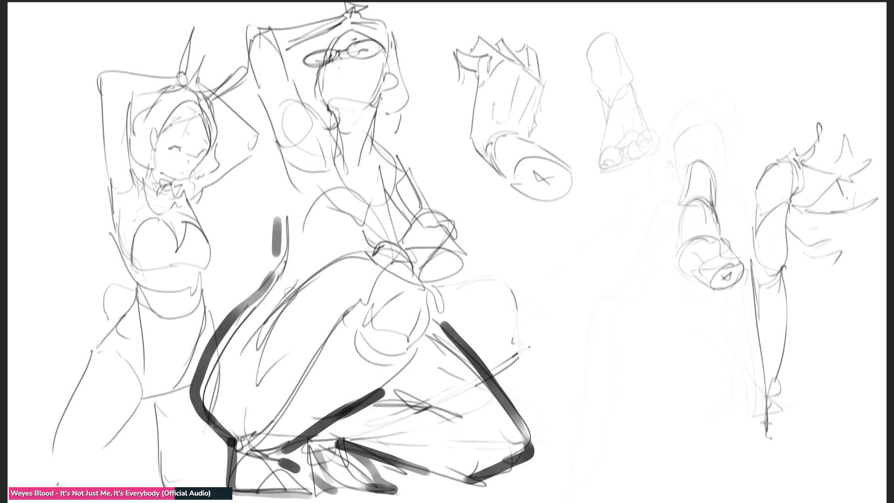
# Step: Stroke thick dark contours at the elbow diagonal and torso side, then ink the sleeve study's left edge
pyautogui.moveTo(468, 272)
pyautogui.mouseDown()
pyautogui.moveTo(459, 276)
pyautogui.moveTo(466, 239)
pyautogui.mouseUp()
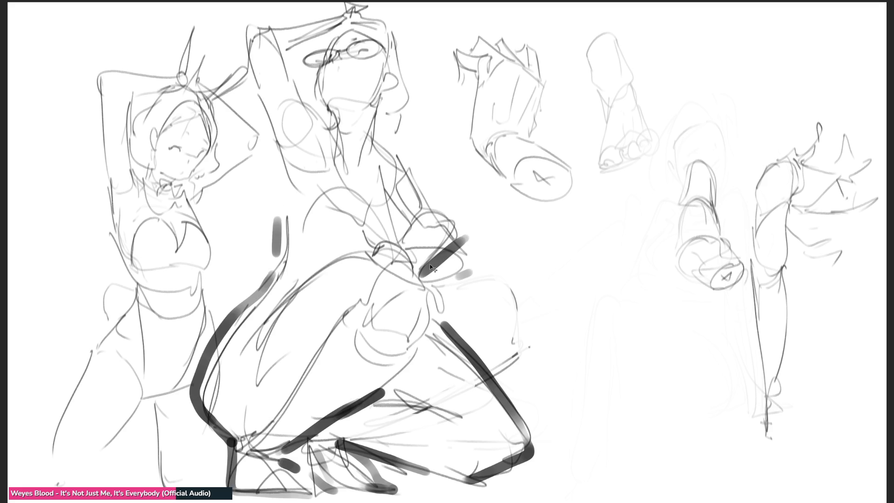
pyautogui.hotkey('ctrl', 'z')
pyautogui.moveTo(415, 280); pyautogui.dragTo(453, 234)
pyautogui.moveTo(401, 156); pyautogui.dragTo(439, 226)
pyautogui.moveTo(376, 185); pyautogui.dragTo(407, 235)
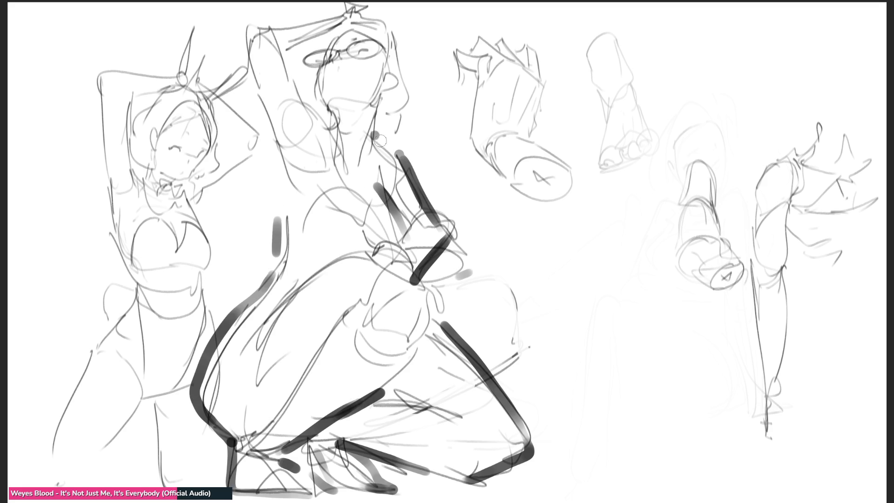
pyautogui.moveTo(374, 134); pyautogui.dragTo(404, 162)
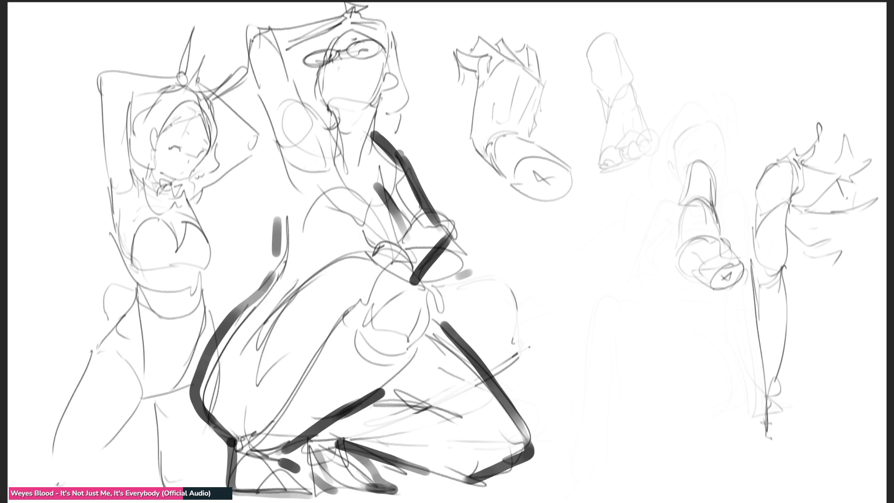
pyautogui.moveTo(453, 52)
pyautogui.mouseDown()
pyautogui.moveTo(458, 83)
pyautogui.moveTo(495, 54)
pyautogui.moveTo(478, 84)
pyautogui.moveTo(474, 140)
pyautogui.moveTo(483, 159)
pyautogui.mouseUp()
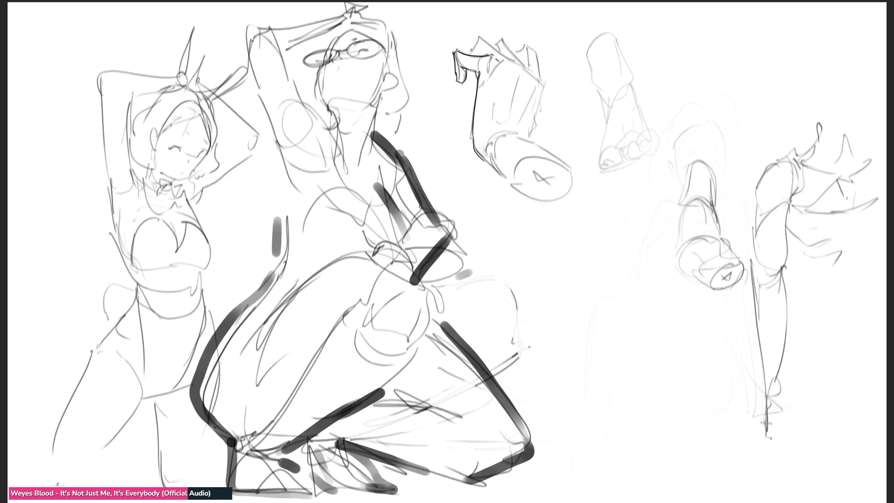
# Step: Ink the sleeve, hand and forearm edges and begin tracing the faint foot study
pyautogui.moveTo(490, 53)
pyautogui.mouseDown()
pyautogui.moveTo(497, 60)
pyautogui.moveTo(479, 38)
pyautogui.moveTo(519, 57)
pyautogui.moveTo(530, 48)
pyautogui.moveTo(528, 74)
pyautogui.moveTo(542, 85)
pyautogui.moveTo(530, 66)
pyautogui.moveTo(542, 96)
pyautogui.moveTo(530, 139)
pyautogui.moveTo(582, 177)
pyautogui.mouseUp()
pyautogui.moveTo(493, 165); pyautogui.dragTo(532, 202)
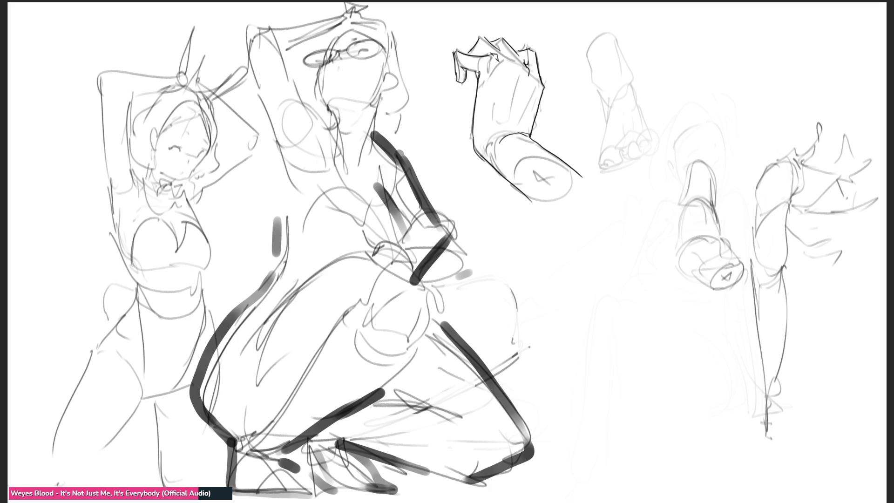
pyautogui.moveTo(609, 24); pyautogui.dragTo(633, 94)
pyautogui.moveTo(574, 27); pyautogui.dragTo(600, 92)
pyautogui.moveTo(586, 43); pyautogui.dragTo(607, 117)
# Step: Redraw the foot's right contour, heel, sole, big toe and toe tops
pyautogui.moveTo(606, 17); pyautogui.dragTo(640, 109)
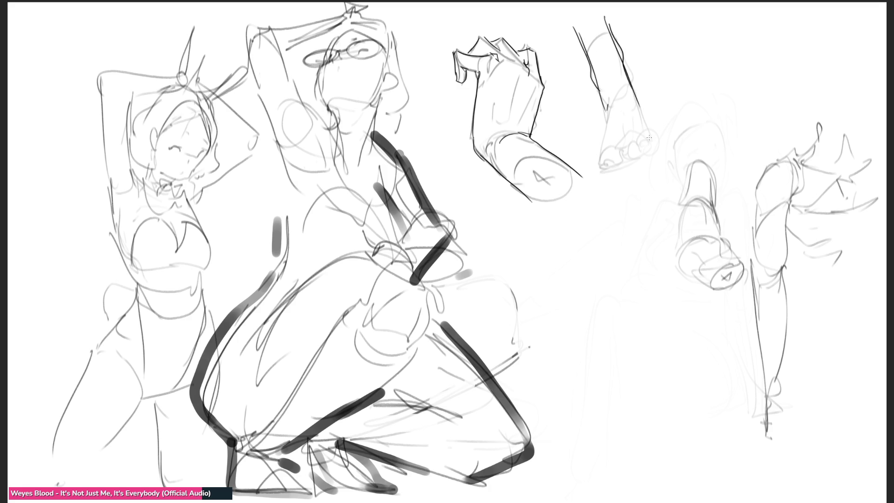
pyautogui.moveTo(624, 71); pyautogui.dragTo(656, 149)
pyautogui.moveTo(608, 82)
pyautogui.mouseDown()
pyautogui.moveTo(599, 139)
pyautogui.moveTo(624, 172)
pyautogui.moveTo(639, 163)
pyautogui.mouseUp()
pyautogui.moveTo(634, 108)
pyautogui.mouseDown()
pyautogui.moveTo(658, 132)
pyautogui.moveTo(632, 162)
pyautogui.moveTo(659, 135)
pyautogui.moveTo(662, 142)
pyautogui.moveTo(661, 132)
pyautogui.mouseUp()
pyautogui.moveTo(632, 141)
pyautogui.mouseDown()
pyautogui.moveTo(628, 164)
pyautogui.moveTo(601, 171)
pyautogui.moveTo(650, 130)
pyautogui.mouseUp()
pyautogui.moveTo(640, 135); pyautogui.dragTo(653, 119)
pyautogui.moveTo(596, 97); pyautogui.dragTo(600, 129)
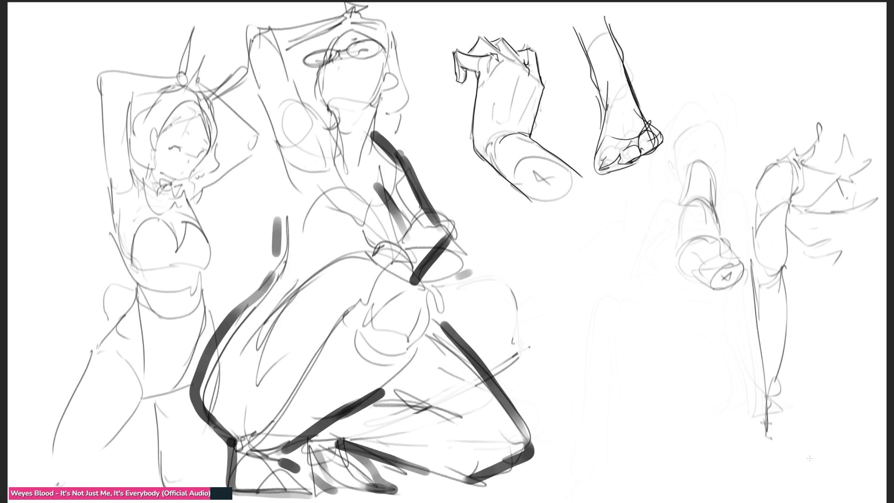
# Step: Add the sole and ankle edge, then erase most of the foot study
pyautogui.moveTo(606, 99)
pyautogui.mouseDown()
pyautogui.moveTo(615, 172)
pyautogui.moveTo(656, 152)
pyautogui.mouseUp()
pyautogui.moveTo(622, 63)
pyautogui.mouseDown()
pyautogui.moveTo(667, 139)
pyautogui.moveTo(662, 133)
pyautogui.mouseUp()
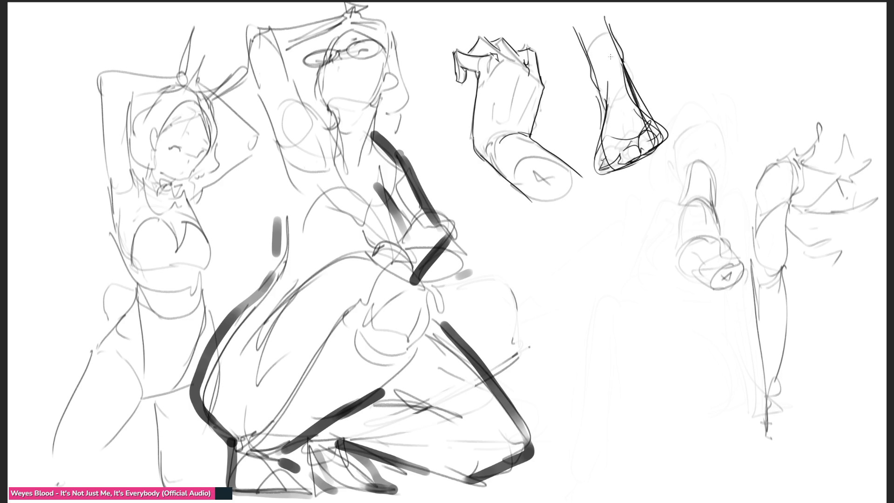
pyautogui.press('e')
pyautogui.moveTo(583, 65)
pyautogui.mouseDown()
pyautogui.moveTo(617, 66)
pyautogui.moveTo(621, 84)
pyautogui.moveTo(652, 114)
pyautogui.mouseUp()
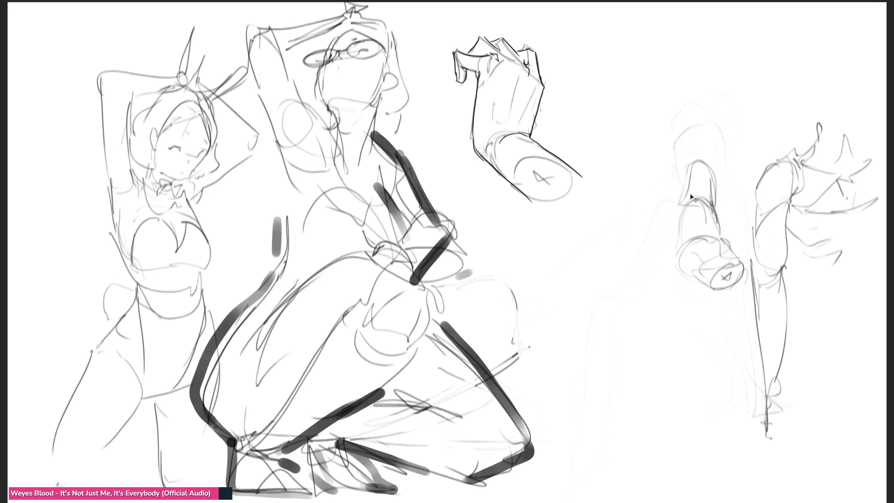
# Step: Mirror the canvas horizontally and draw the bunny-girl's closed eye, jawline and ear
pyautogui.press('m')
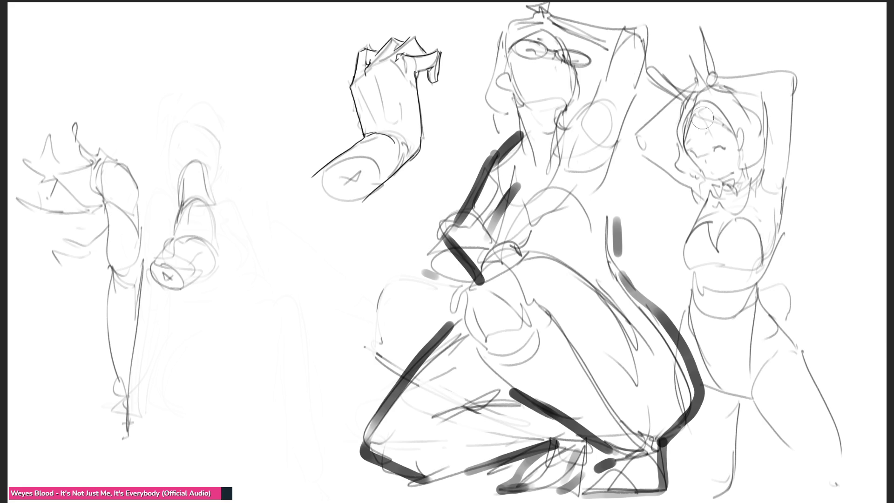
pyautogui.moveTo(688, 149)
pyautogui.mouseDown()
pyautogui.moveTo(727, 149)
pyautogui.moveTo(713, 133)
pyautogui.moveTo(693, 141)
pyautogui.moveTo(707, 166)
pyautogui.moveTo(719, 169)
pyautogui.moveTo(713, 178)
pyautogui.mouseUp()
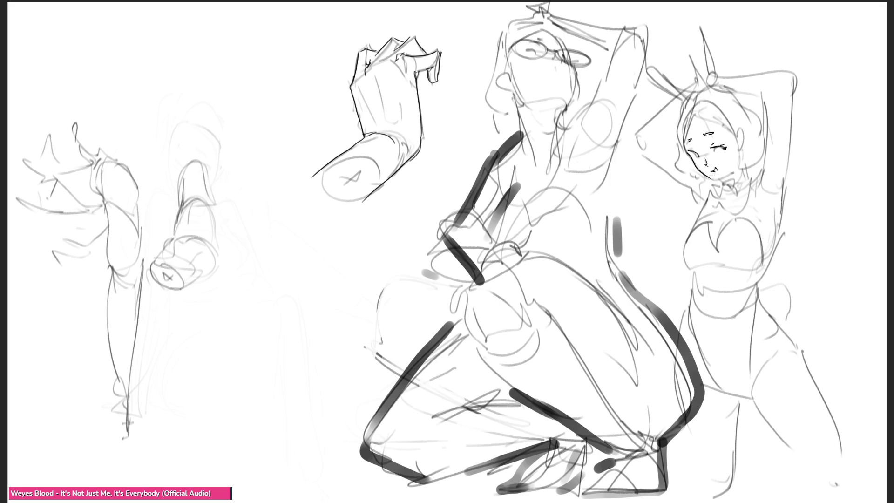
pyautogui.moveTo(711, 177); pyautogui.dragTo(735, 171)
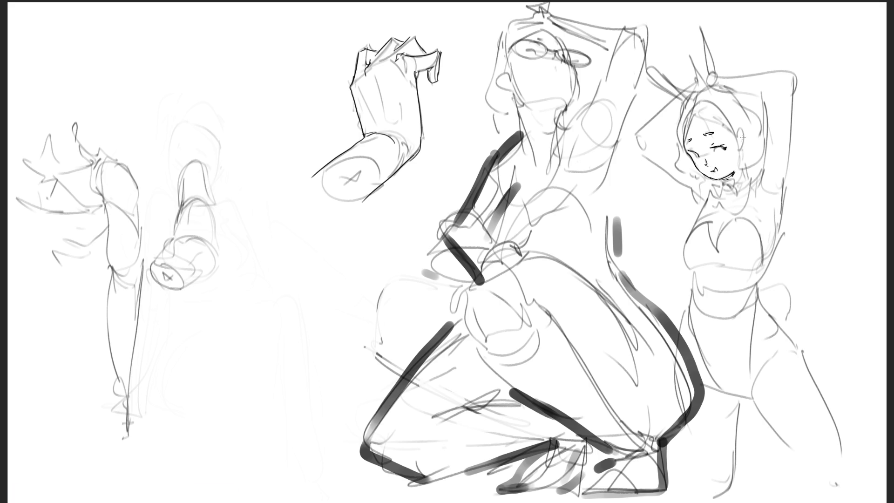
pyautogui.moveTo(740, 130); pyautogui.dragTo(744, 145)
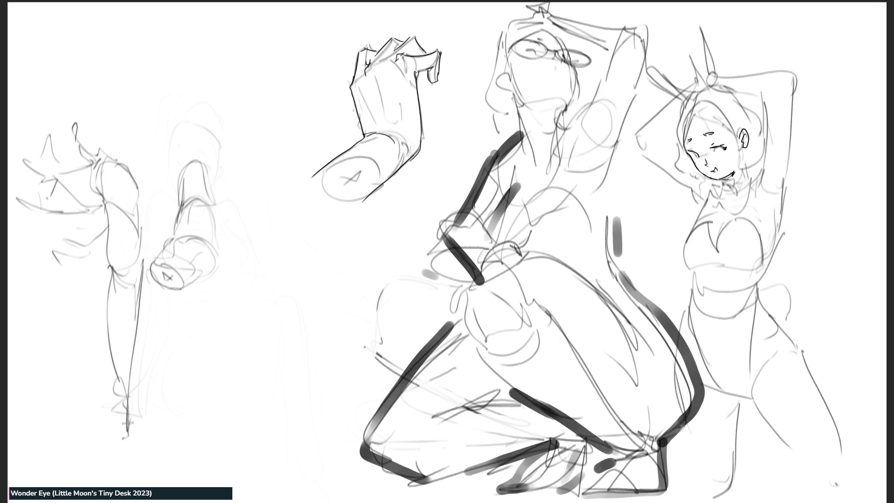
# Step: Draw the bunny-girl's hairline and hair strands on the crown and both sides of the face
pyautogui.moveTo(690, 114); pyautogui.dragTo(735, 132)
pyautogui.moveTo(691, 110)
pyautogui.mouseDown()
pyautogui.moveTo(676, 148)
pyautogui.moveTo(703, 184)
pyautogui.mouseUp()
pyautogui.moveTo(740, 149)
pyautogui.mouseDown()
pyautogui.moveTo(741, 172)
pyautogui.moveTo(760, 160)
pyautogui.mouseUp()
pyautogui.moveTo(695, 90); pyautogui.dragTo(679, 112)
pyautogui.moveTo(732, 91); pyautogui.dragTo(764, 127)
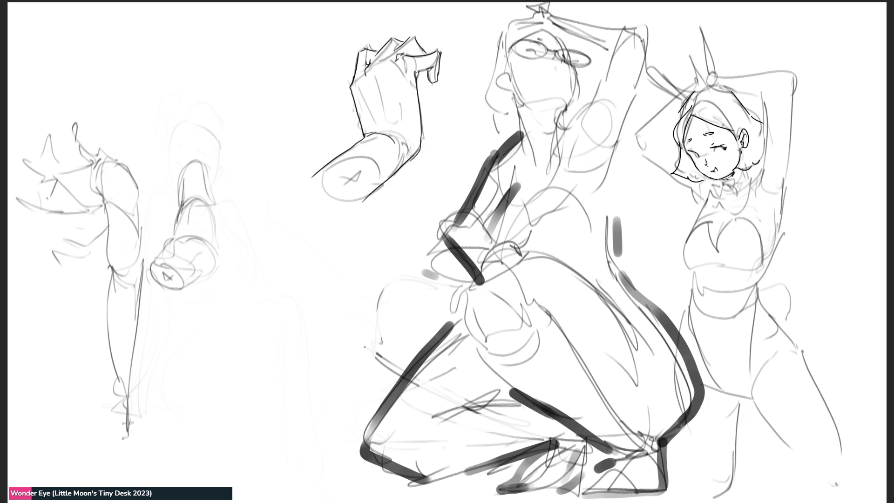
# Step: Add a bow tie and collar strokes at the neck, redoing one neck stroke shorter
pyautogui.moveTo(712, 186)
pyautogui.mouseDown()
pyautogui.moveTo(739, 198)
pyautogui.moveTo(747, 170)
pyautogui.moveTo(739, 187)
pyautogui.moveTo(715, 186)
pyautogui.moveTo(743, 179)
pyautogui.mouseUp()
pyautogui.moveTo(757, 170); pyautogui.dragTo(751, 192)
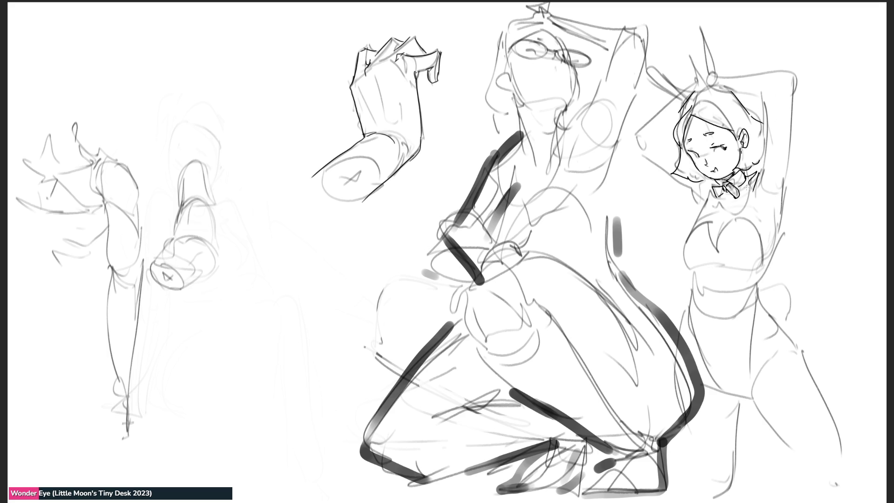
pyautogui.moveTo(703, 177)
pyautogui.mouseDown()
pyautogui.moveTo(709, 196)
pyautogui.moveTo(700, 214)
pyautogui.mouseUp()
pyautogui.hotkey('ctrl', 'z')
pyautogui.moveTo(687, 183); pyautogui.dragTo(698, 201)
# Step: Outline both of the bunny-girl's raised arms bending up toward her head
pyautogui.moveTo(634, 138); pyautogui.dragTo(685, 187)
pyautogui.moveTo(635, 132)
pyautogui.mouseDown()
pyautogui.moveTo(664, 110)
pyautogui.moveTo(672, 143)
pyautogui.mouseUp()
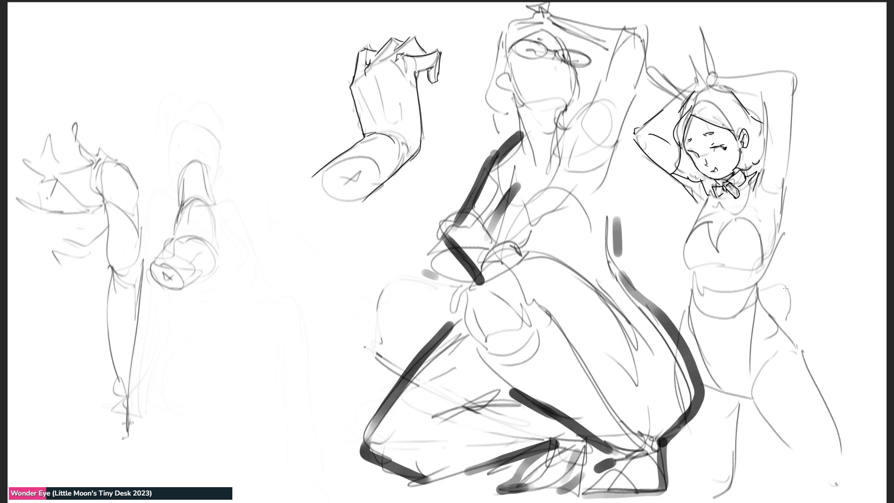
pyautogui.moveTo(766, 99); pyautogui.dragTo(765, 150)
pyautogui.moveTo(744, 92)
pyautogui.mouseDown()
pyautogui.moveTo(767, 105)
pyautogui.moveTo(793, 78)
pyautogui.moveTo(784, 191)
pyautogui.mouseUp()
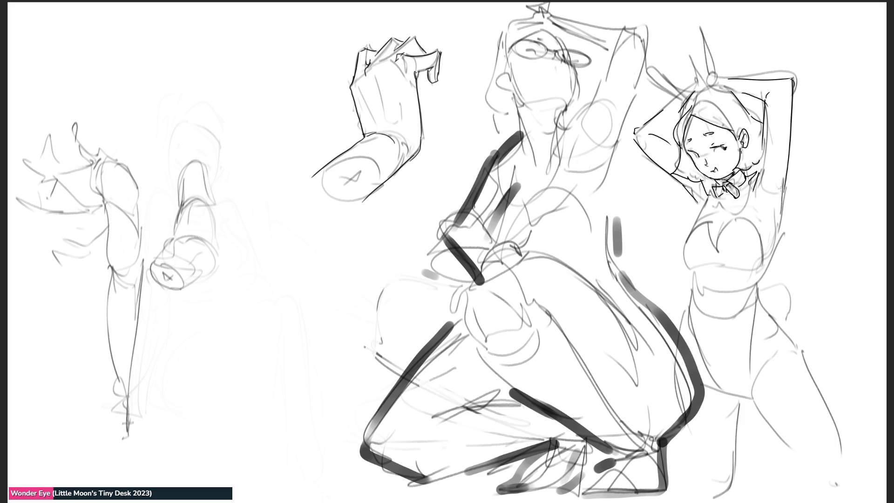
# Step: Extend dark contours down the bunny-girl's arm, armpits, torso sides and thighs
pyautogui.moveTo(783, 181); pyautogui.dragTo(756, 295)
pyautogui.moveTo(757, 186)
pyautogui.mouseDown()
pyautogui.moveTo(746, 208)
pyautogui.moveTo(765, 223)
pyautogui.mouseUp()
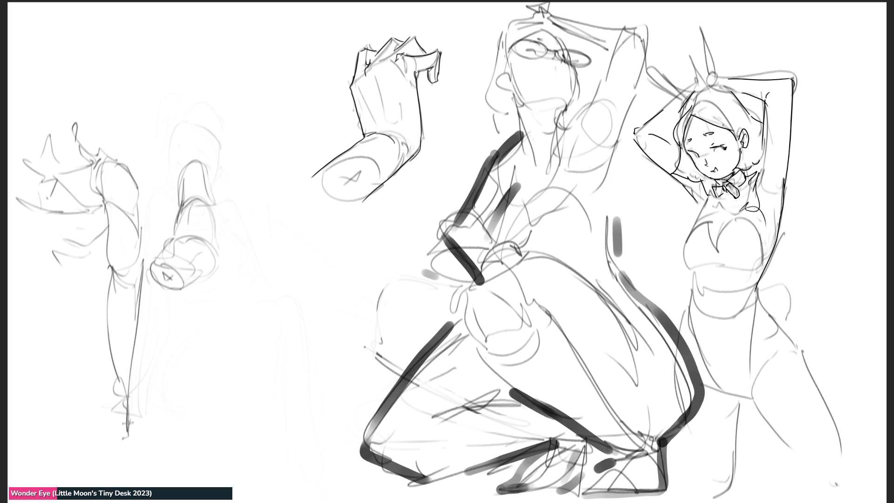
pyautogui.moveTo(711, 196)
pyautogui.mouseDown()
pyautogui.moveTo(697, 219)
pyautogui.moveTo(719, 208)
pyautogui.moveTo(686, 263)
pyautogui.moveTo(684, 339)
pyautogui.mouseUp()
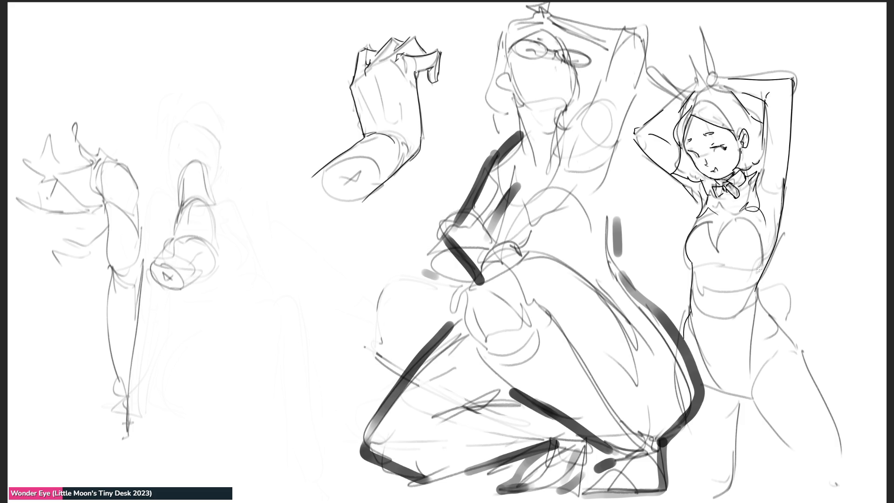
pyautogui.moveTo(778, 228)
pyautogui.mouseDown()
pyautogui.moveTo(760, 284)
pyautogui.moveTo(760, 277)
pyautogui.moveTo(755, 329)
pyautogui.moveTo(779, 330)
pyautogui.moveTo(844, 447)
pyautogui.mouseUp()
pyautogui.moveTo(776, 356)
pyautogui.mouseDown()
pyautogui.moveTo(751, 405)
pyautogui.moveTo(796, 461)
pyautogui.mouseUp()
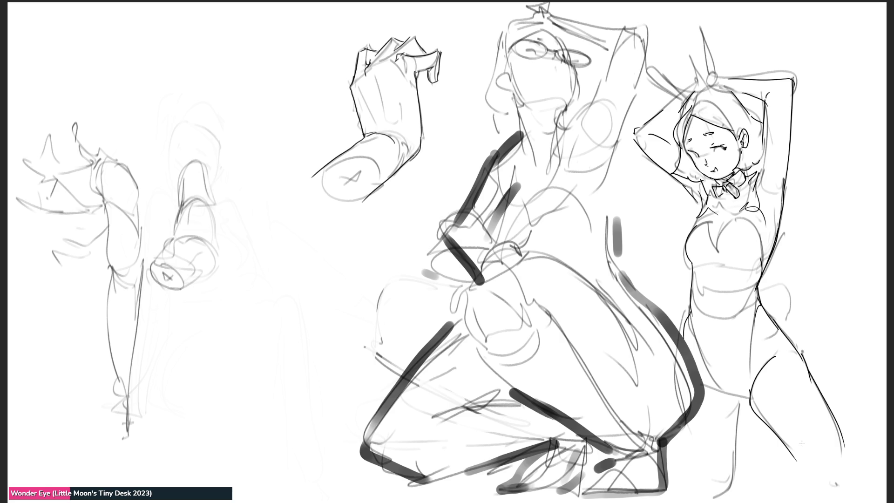
# Step: Redraw the crotch and upper-thigh line and add a small bunny tail at the hip
pyautogui.moveTo(720, 384)
pyautogui.mouseDown()
pyautogui.moveTo(751, 404)
pyautogui.moveTo(735, 398)
pyautogui.mouseUp()
pyautogui.hotkey('ctrl', 'z')
pyautogui.moveTo(709, 366); pyautogui.dragTo(744, 398)
pyautogui.hotkey('ctrl', 'z')
pyautogui.moveTo(708, 368)
pyautogui.mouseDown()
pyautogui.moveTo(743, 399)
pyautogui.moveTo(732, 490)
pyautogui.mouseUp()
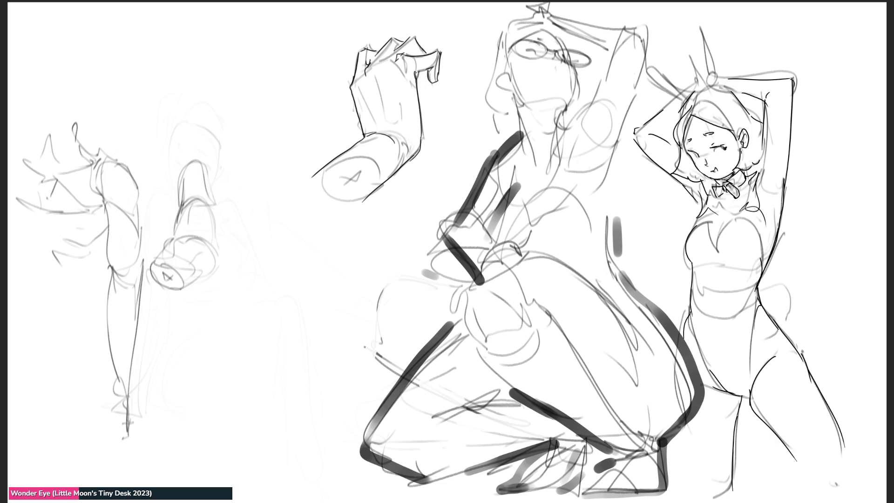
pyautogui.moveTo(761, 280)
pyautogui.mouseDown()
pyautogui.moveTo(786, 278)
pyautogui.moveTo(791, 321)
pyautogui.mouseUp()
# Step: Draw temporary straight guide lines across the figure, undo them, and add hair strokes
pyautogui.moveTo(801, 71); pyautogui.dragTo(724, 502)
pyautogui.moveTo(628, 119); pyautogui.dragTo(886, 480)
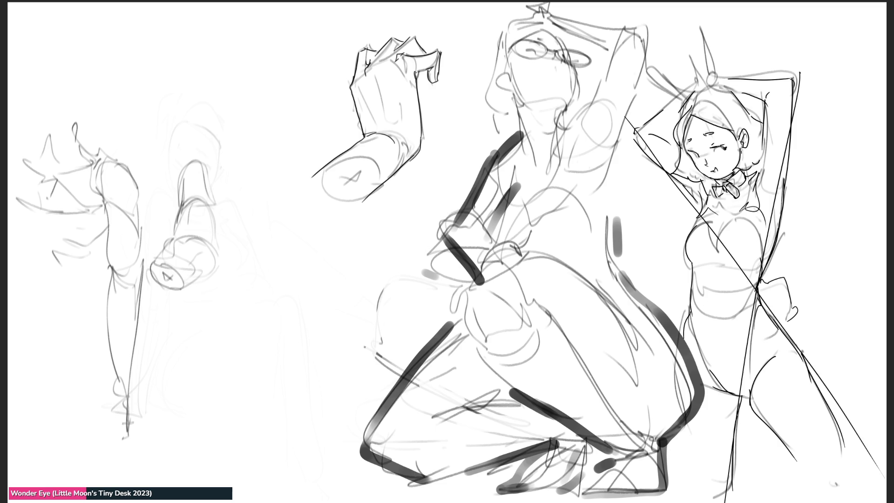
pyautogui.moveTo(631, 153); pyautogui.dragTo(747, 20)
pyautogui.moveTo(585, 64); pyautogui.dragTo(850, 88)
pyautogui.hotkey('ctrl', 'z')
pyautogui.hotkey('ctrl', 'z')
pyautogui.hotkey('ctrl', 'z')
pyautogui.hotkey('ctrl', 'z')
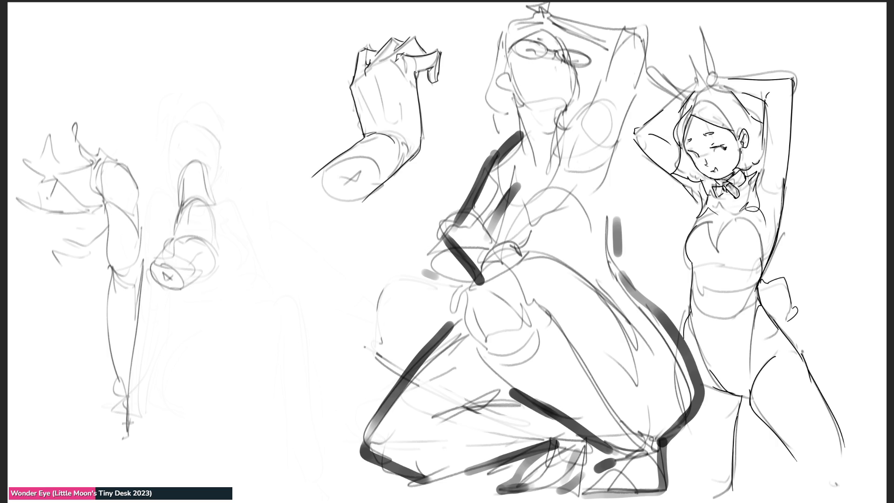
pyautogui.moveTo(693, 93); pyautogui.dragTo(676, 124)
# Step: Finish the bunny-girl's hair strokes and darken the leftmost study's leg line
pyautogui.moveTo(691, 92); pyautogui.dragTo(723, 80)
pyautogui.moveTo(114, 362); pyautogui.dragTo(116, 422)
pyautogui.moveTo(115, 387)
pyautogui.mouseDown()
pyautogui.moveTo(121, 423)
pyautogui.moveTo(136, 444)
pyautogui.mouseUp()
# Step: Sketch an ankle and foot at the leg's bottom, then block in a box for a hand
pyautogui.moveTo(114, 411); pyautogui.dragTo(127, 475)
pyautogui.moveTo(133, 437)
pyautogui.mouseDown()
pyautogui.moveTo(136, 479)
pyautogui.moveTo(125, 465)
pyautogui.mouseUp()
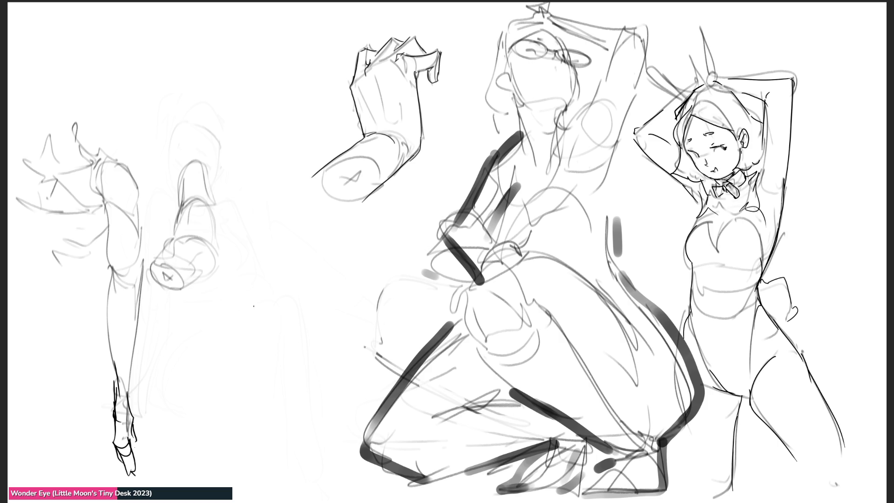
pyautogui.moveTo(244, 303)
pyautogui.mouseDown()
pyautogui.moveTo(263, 339)
pyautogui.moveTo(275, 275)
pyautogui.moveTo(264, 342)
pyautogui.mouseUp()
# Step: Finish the box-shaped hand block with a raised finger, thumb loop and finger lines
pyautogui.moveTo(305, 272); pyautogui.dragTo(323, 326)
pyautogui.moveTo(272, 264)
pyautogui.mouseDown()
pyautogui.moveTo(271, 214)
pyautogui.moveTo(282, 209)
pyautogui.moveTo(289, 268)
pyautogui.moveTo(227, 247)
pyautogui.moveTo(246, 308)
pyautogui.mouseUp()
pyautogui.moveTo(315, 304)
pyautogui.mouseDown()
pyautogui.moveTo(337, 272)
pyautogui.moveTo(325, 331)
pyautogui.moveTo(340, 261)
pyautogui.moveTo(331, 306)
pyautogui.mouseUp()
pyautogui.moveTo(330, 305); pyautogui.dragTo(323, 330)
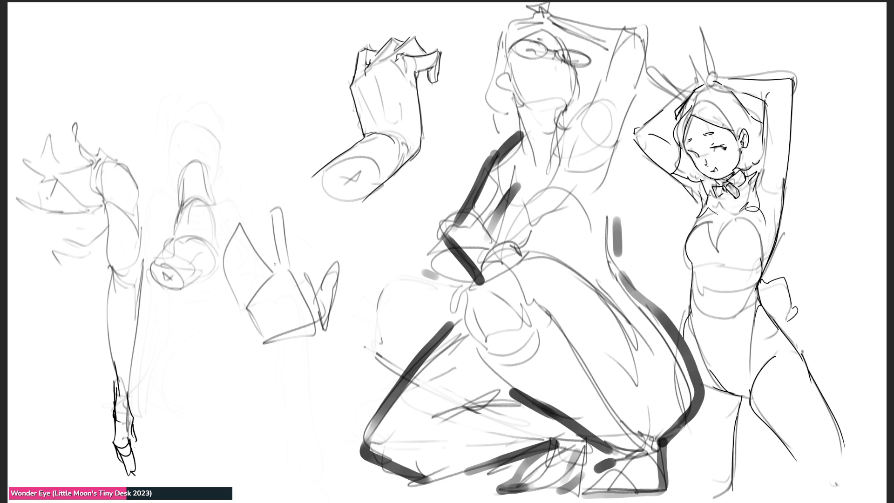
pyautogui.moveTo(231, 240); pyautogui.dragTo(245, 287)
pyautogui.moveTo(229, 244); pyautogui.dragTo(244, 279)
# Step: Add knuckle and palm lines, then a wrist band and forearm below the hand
pyautogui.moveTo(241, 241)
pyautogui.mouseDown()
pyautogui.moveTo(250, 267)
pyautogui.moveTo(244, 298)
pyautogui.moveTo(282, 260)
pyautogui.mouseUp()
pyautogui.moveTo(242, 281)
pyautogui.mouseDown()
pyautogui.moveTo(248, 291)
pyautogui.moveTo(278, 275)
pyautogui.moveTo(281, 297)
pyautogui.mouseUp()
pyautogui.moveTo(281, 294)
pyautogui.mouseDown()
pyautogui.moveTo(287, 319)
pyautogui.moveTo(270, 328)
pyautogui.moveTo(309, 343)
pyautogui.mouseUp()
pyautogui.moveTo(267, 350)
pyautogui.mouseDown()
pyautogui.moveTo(301, 350)
pyautogui.moveTo(303, 443)
pyautogui.mouseUp()
pyautogui.moveTo(308, 345); pyautogui.dragTo(312, 434)
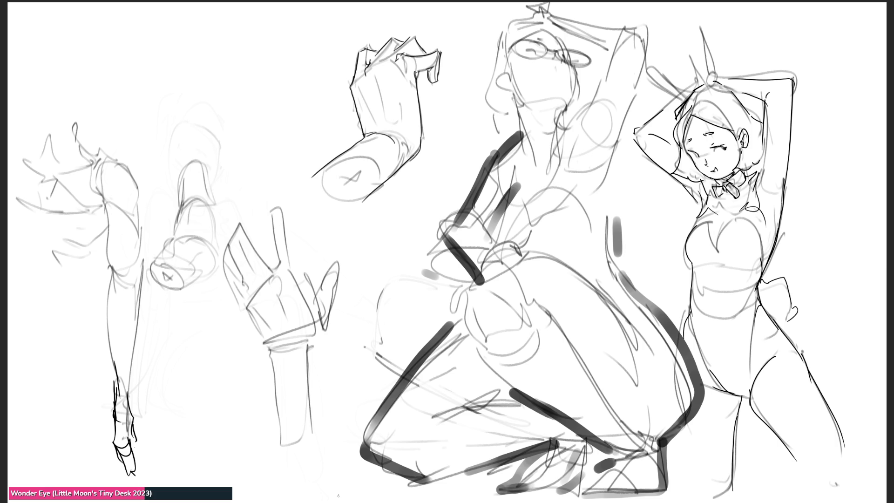
# Step: Sketch the top of the kneeling woman's head and her hands clasped above it
pyautogui.moveTo(501, 12)
pyautogui.mouseDown()
pyautogui.moveTo(533, 21)
pyautogui.moveTo(516, 6)
pyautogui.mouseUp()
pyautogui.moveTo(517, 7)
pyautogui.mouseDown()
pyautogui.moveTo(544, 21)
pyautogui.moveTo(548, 2)
pyautogui.moveTo(554, 21)
pyautogui.mouseUp()
pyautogui.moveTo(553, 10); pyautogui.dragTo(573, 34)
pyautogui.moveTo(565, 10)
pyautogui.mouseDown()
pyautogui.moveTo(575, 21)
pyautogui.moveTo(573, 37)
pyautogui.moveTo(626, 25)
pyautogui.mouseUp()
pyautogui.moveTo(562, 29); pyautogui.dragTo(651, 59)
# Step: Outline her raised arm down to the shoulder, sketch the neck and armpit, and darken the ear
pyautogui.moveTo(650, 58); pyautogui.dragTo(643, 77)
pyautogui.moveTo(621, 36); pyautogui.dragTo(591, 115)
pyautogui.moveTo(640, 60); pyautogui.dragTo(611, 149)
pyautogui.moveTo(595, 93)
pyautogui.mouseDown()
pyautogui.moveTo(562, 139)
pyautogui.moveTo(580, 135)
pyautogui.mouseUp()
pyautogui.moveTo(566, 100); pyautogui.dragTo(559, 131)
pyautogui.moveTo(578, 63); pyautogui.dragTo(566, 104)
pyautogui.moveTo(509, 71)
pyautogui.mouseDown()
pyautogui.moveTo(508, 90)
pyautogui.moveTo(508, 48)
pyautogui.moveTo(561, 26)
pyautogui.moveTo(573, 57)
pyautogui.mouseUp()
# Step: Draw the hair contour and head top, and darken the kneeling woman's jaw and neck lines
pyautogui.moveTo(506, 19); pyautogui.dragTo(494, 127)
pyautogui.moveTo(496, 128); pyautogui.dragTo(501, 136)
pyautogui.moveTo(504, 29)
pyautogui.mouseDown()
pyautogui.moveTo(542, 18)
pyautogui.moveTo(565, 38)
pyautogui.mouseUp()
pyautogui.moveTo(583, 87); pyautogui.dragTo(572, 114)
pyautogui.moveTo(568, 116); pyautogui.dragTo(558, 127)
pyautogui.moveTo(512, 96); pyautogui.dragTo(499, 129)
pyautogui.moveTo(495, 126); pyautogui.dragTo(498, 142)
pyautogui.moveTo(523, 118); pyautogui.dragTo(507, 143)
pyautogui.moveTo(567, 113)
pyautogui.mouseDown()
pyautogui.moveTo(558, 128)
pyautogui.moveTo(567, 119)
pyautogui.mouseUp()
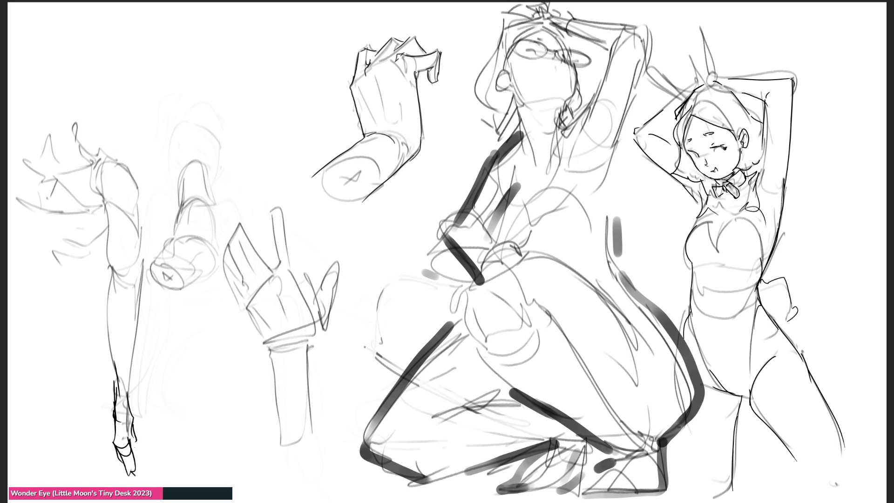
# Step: Hatch shading across the kneeling woman's neck, chest and arm
pyautogui.moveTo(527, 92)
pyautogui.mouseDown()
pyautogui.moveTo(509, 143)
pyautogui.moveTo(513, 107)
pyautogui.mouseUp()
pyautogui.moveTo(521, 110); pyautogui.dragTo(525, 144)
pyautogui.moveTo(553, 100); pyautogui.dragTo(543, 122)
pyautogui.moveTo(544, 121); pyautogui.dragTo(523, 166)
pyautogui.moveTo(558, 102); pyautogui.dragTo(536, 149)
pyautogui.moveTo(543, 130); pyautogui.dragTo(520, 186)
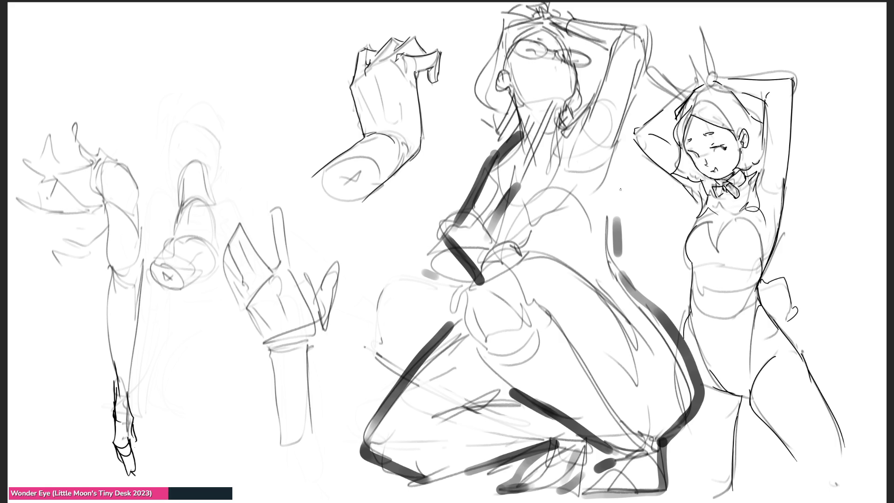
pyautogui.moveTo(594, 126); pyautogui.dragTo(569, 170)
pyautogui.moveTo(570, 168); pyautogui.dragTo(557, 187)
pyautogui.moveTo(605, 128); pyautogui.dragTo(566, 193)
pyautogui.moveTo(616, 131); pyautogui.dragTo(587, 179)
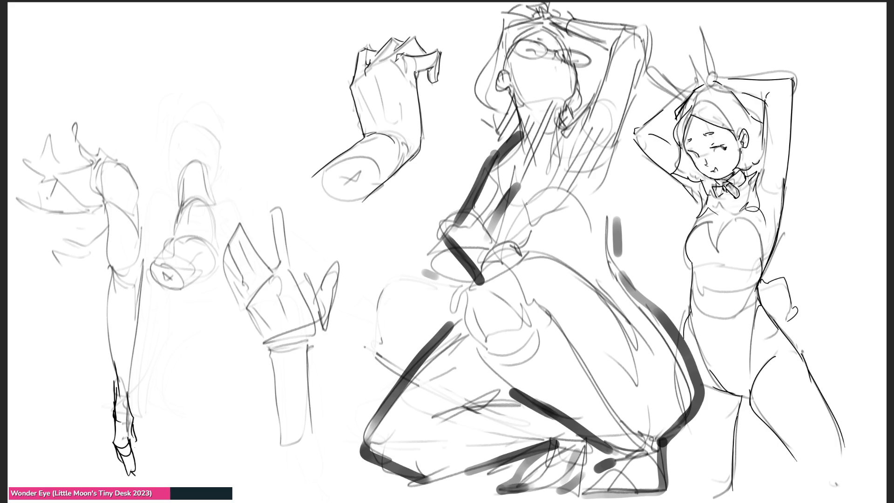
# Step: Sketch chest curves, hatch the waist and hip, then fade the left-side limb studies lighter
pyautogui.moveTo(515, 218); pyautogui.dragTo(540, 194)
pyautogui.moveTo(559, 166)
pyautogui.mouseDown()
pyautogui.moveTo(517, 212)
pyautogui.moveTo(573, 191)
pyautogui.moveTo(559, 246)
pyautogui.moveTo(530, 246)
pyautogui.moveTo(484, 201)
pyautogui.moveTo(512, 191)
pyautogui.moveTo(582, 244)
pyautogui.moveTo(536, 261)
pyautogui.moveTo(603, 270)
pyautogui.mouseUp()
pyautogui.moveTo(601, 186)
pyautogui.mouseDown()
pyautogui.moveTo(591, 242)
pyautogui.moveTo(605, 217)
pyautogui.moveTo(627, 279)
pyautogui.mouseUp()
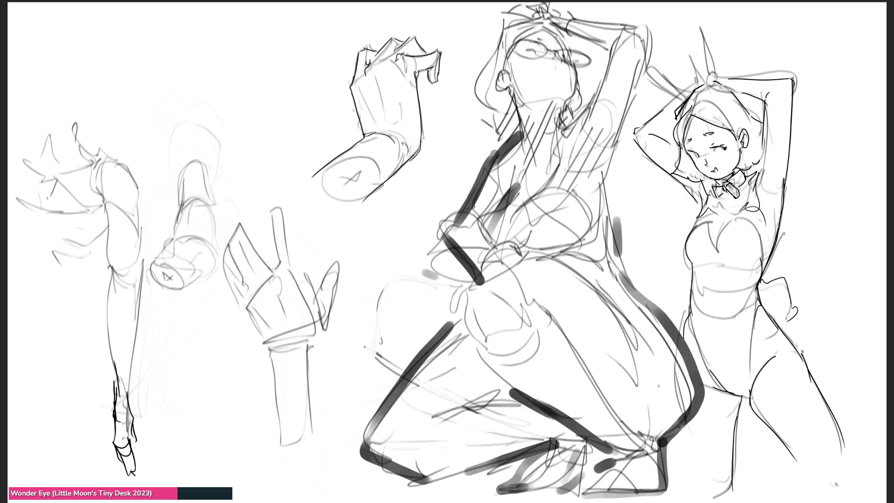
pyautogui.moveTo(622, 309); pyautogui.dragTo(671, 328)
pyautogui.moveTo(603, 301); pyautogui.dragTo(671, 344)
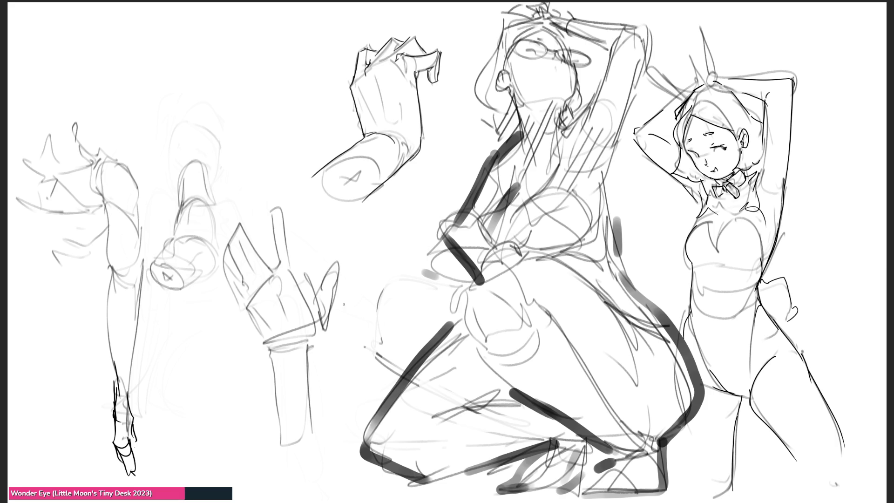
pyautogui.moveTo(271, 252)
pyautogui.mouseDown()
pyautogui.moveTo(209, 119)
pyautogui.moveTo(280, 340)
pyautogui.moveTo(60, 169)
pyautogui.moveTo(270, 281)
pyautogui.mouseUp()
pyautogui.press('e')
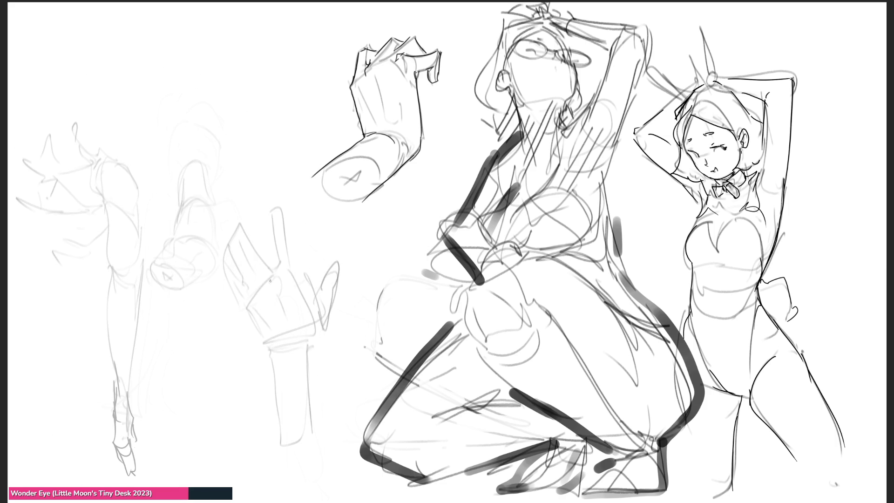
# Step: Trace the faded hand's raised finger and neighbouring finger edges in dark lines
pyautogui.moveTo(273, 210)
pyautogui.mouseDown()
pyautogui.moveTo(278, 262)
pyautogui.moveTo(278, 205)
pyautogui.moveTo(289, 253)
pyautogui.mouseUp()
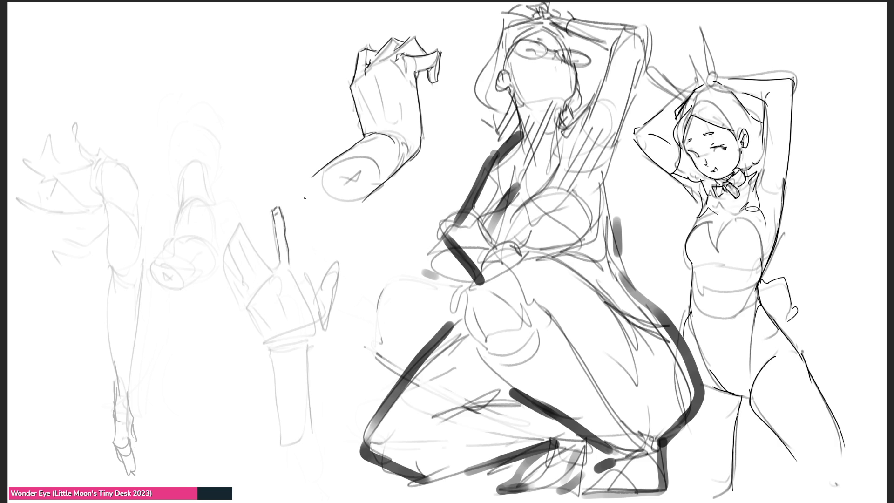
pyautogui.moveTo(271, 257)
pyautogui.mouseDown()
pyautogui.moveTo(278, 269)
pyautogui.moveTo(269, 269)
pyautogui.mouseUp()
pyautogui.moveTo(242, 228)
pyautogui.mouseDown()
pyautogui.moveTo(255, 250)
pyautogui.moveTo(236, 235)
pyautogui.moveTo(236, 258)
pyautogui.mouseUp()
pyautogui.hotkey('ctrl', 'z')
pyautogui.moveTo(232, 244)
pyautogui.mouseDown()
pyautogui.moveTo(251, 287)
pyautogui.moveTo(256, 278)
pyautogui.moveTo(246, 291)
pyautogui.mouseUp()
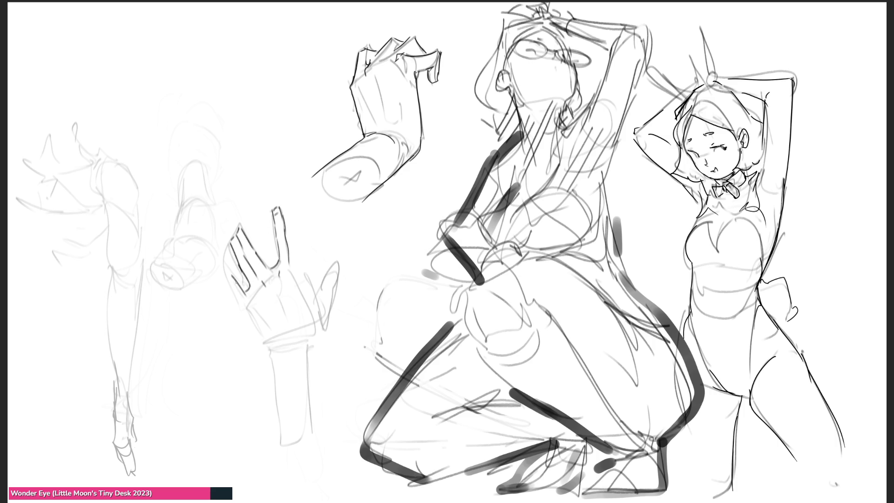
pyautogui.moveTo(219, 264); pyautogui.dragTo(265, 347)
# Step: Redraw the palm's left edge and a longer forearm edge below the hand
pyautogui.hotkey('ctrl', 'z')
pyautogui.moveTo(247, 310)
pyautogui.mouseDown()
pyautogui.moveTo(269, 345)
pyautogui.moveTo(282, 430)
pyautogui.mouseUp()
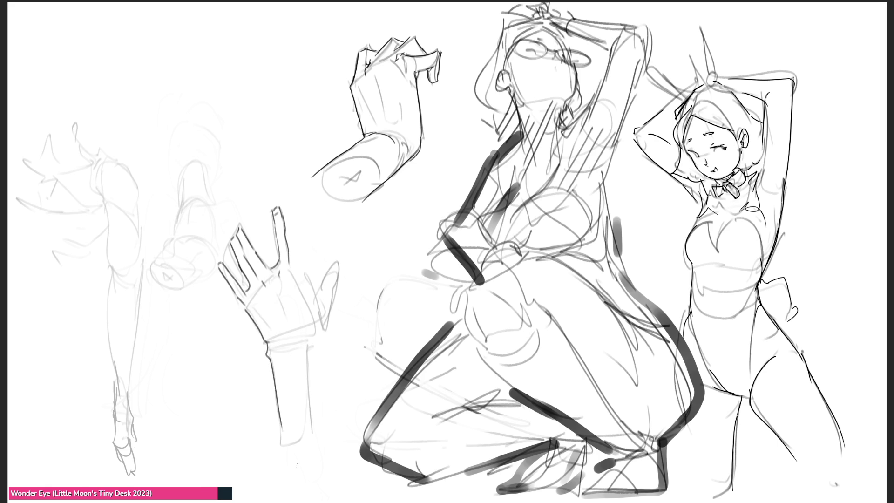
pyautogui.hotkey('ctrl', 'z')
pyautogui.moveTo(266, 343); pyautogui.dragTo(275, 435)
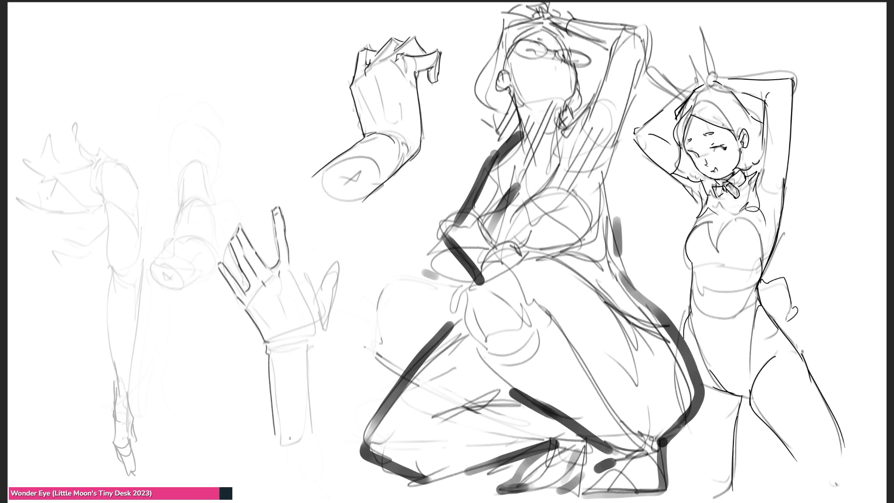
pyautogui.hotkey('ctrl', 'z')
pyautogui.moveTo(266, 344); pyautogui.dragTo(278, 447)
pyautogui.moveTo(271, 345)
pyautogui.mouseDown()
pyautogui.moveTo(295, 336)
pyautogui.moveTo(311, 445)
pyautogui.mouseUp()
pyautogui.hotkey('ctrl', 'z')
# Step: Trace the thumb's outer edge and palm lines, then start a teardrop-shaped new study
pyautogui.moveTo(305, 347)
pyautogui.mouseDown()
pyautogui.moveTo(326, 310)
pyautogui.moveTo(332, 268)
pyautogui.moveTo(303, 300)
pyautogui.moveTo(312, 293)
pyautogui.moveTo(315, 315)
pyautogui.mouseUp()
pyautogui.moveTo(313, 283)
pyautogui.mouseDown()
pyautogui.moveTo(318, 295)
pyautogui.moveTo(328, 263)
pyautogui.mouseUp()
pyautogui.hotkey('ctrl', 'z')
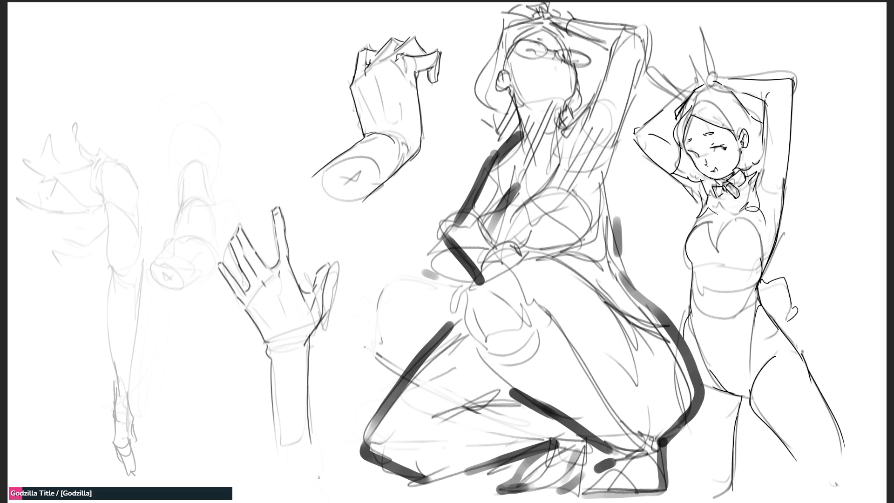
pyautogui.moveTo(216, 148)
pyautogui.mouseDown()
pyautogui.moveTo(261, 96)
pyautogui.moveTo(214, 169)
pyautogui.moveTo(233, 111)
pyautogui.moveTo(226, 78)
pyautogui.moveTo(278, 110)
pyautogui.moveTo(268, 73)
pyautogui.moveTo(283, 145)
pyautogui.moveTo(253, 172)
pyautogui.moveTo(261, 146)
pyautogui.moveTo(280, 140)
pyautogui.moveTo(244, 24)
pyautogui.moveTo(233, 88)
pyautogui.moveTo(271, 72)
pyautogui.moveTo(230, 168)
pyautogui.mouseUp()
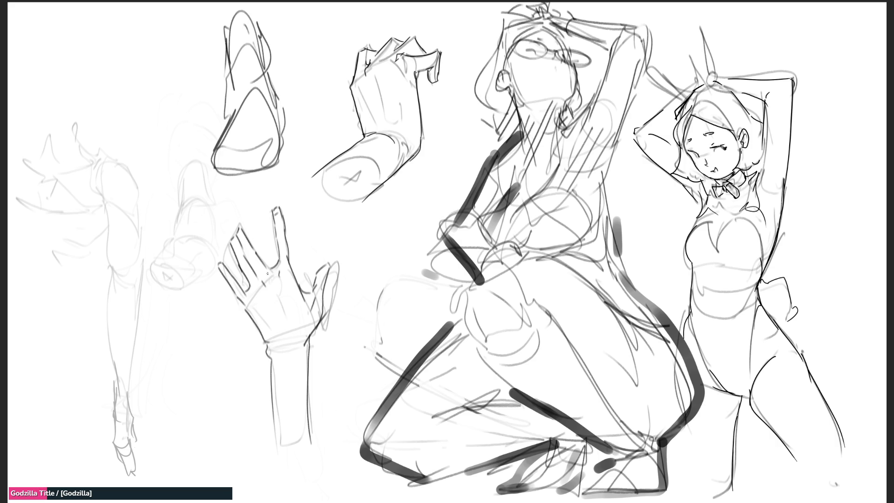
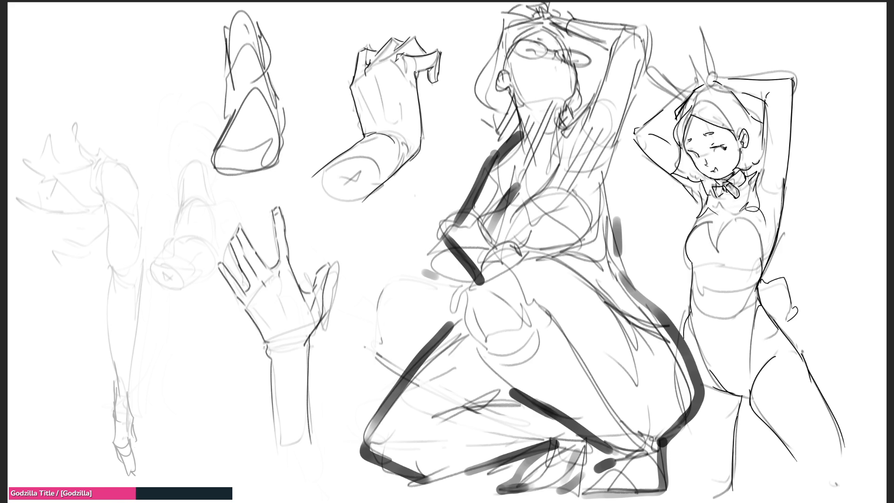
# Step: Trace darker pencil lines over the faint left arm's shoulder curve and both forearm edges down to the wrist
pyautogui.moveTo(93, 169)
pyautogui.mouseDown()
pyautogui.moveTo(116, 156)
pyautogui.moveTo(140, 185)
pyautogui.moveTo(137, 264)
pyautogui.mouseUp()
pyautogui.moveTo(94, 187); pyautogui.dragTo(111, 261)
pyautogui.moveTo(138, 233); pyautogui.dragTo(142, 295)
pyautogui.moveTo(107, 257); pyautogui.dragTo(116, 365)
pyautogui.moveTo(142, 270); pyautogui.dragTo(129, 393)
pyautogui.moveTo(116, 359)
pyautogui.mouseDown()
pyautogui.moveTo(122, 401)
pyautogui.moveTo(129, 399)
pyautogui.mouseUp()
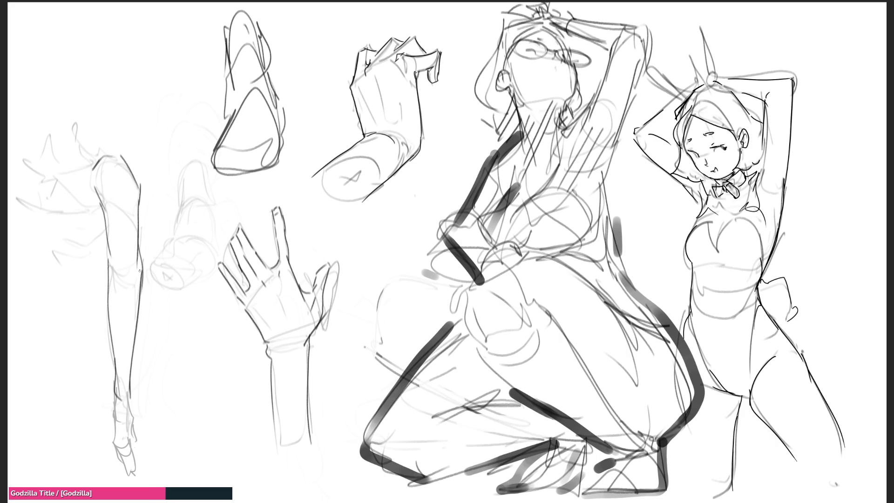
pyautogui.moveTo(60, 101)
pyautogui.mouseDown()
pyautogui.moveTo(73, 145)
pyautogui.moveTo(117, 158)
pyautogui.mouseUp()
pyautogui.moveTo(59, 166); pyautogui.dragTo(22, 174)
pyautogui.moveTo(45, 174)
pyautogui.mouseDown()
pyautogui.moveTo(117, 158)
pyautogui.moveTo(47, 245)
pyautogui.moveTo(84, 278)
pyautogui.moveTo(81, 288)
pyautogui.mouseUp()
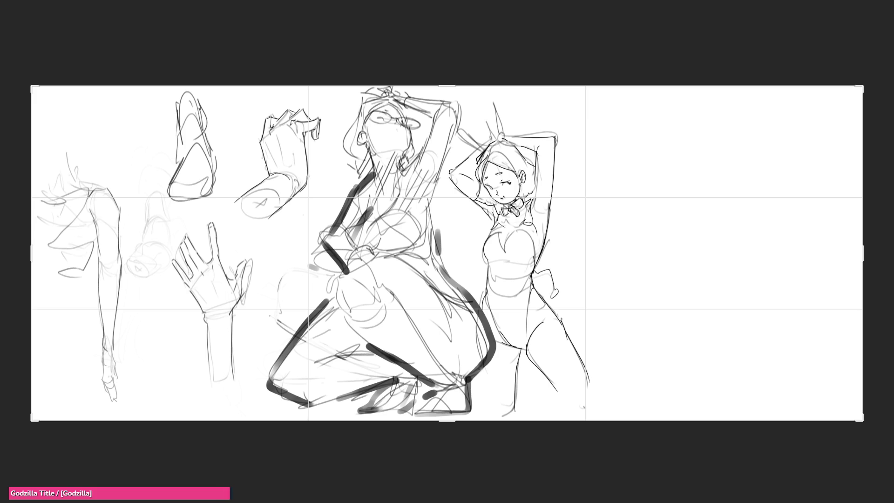
# Step: Apply the enlarged canvas size, leaving blank space right of the sketches
pyautogui.press('Return')
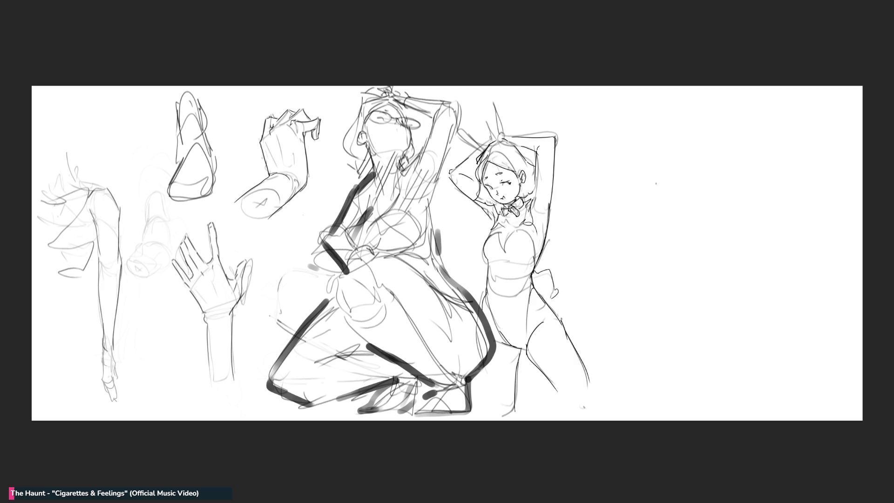
# Step: Block in the new figure's head with cheek, jaw, chin, ear and a face guideline
pyautogui.moveTo(639, 150)
pyautogui.mouseDown()
pyautogui.moveTo(640, 172)
pyautogui.moveTo(654, 130)
pyautogui.moveTo(676, 165)
pyautogui.moveTo(643, 171)
pyautogui.moveTo(658, 188)
pyautogui.mouseUp()
pyautogui.moveTo(678, 179); pyautogui.dragTo(669, 191)
pyautogui.moveTo(638, 135)
pyautogui.mouseDown()
pyautogui.moveTo(662, 118)
pyautogui.moveTo(682, 179)
pyautogui.moveTo(635, 161)
pyautogui.moveTo(664, 194)
pyautogui.moveTo(636, 169)
pyautogui.moveTo(654, 192)
pyautogui.mouseUp()
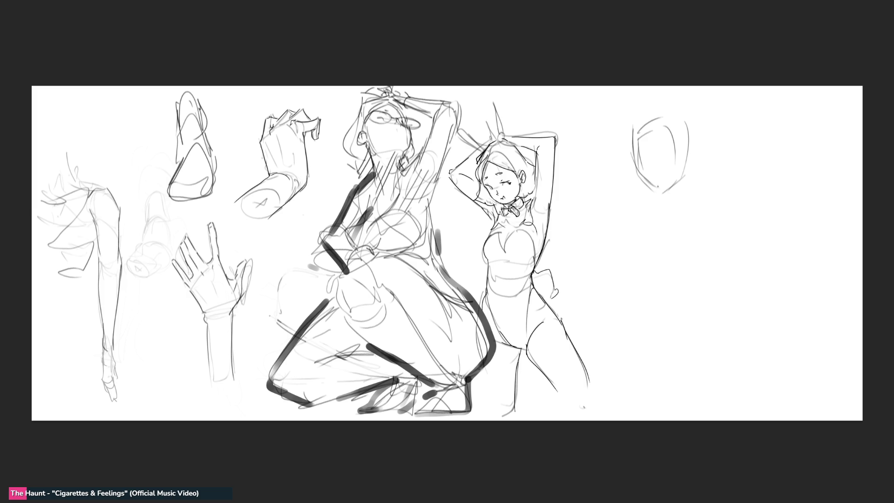
pyautogui.moveTo(642, 157); pyautogui.dragTo(685, 147)
pyautogui.moveTo(636, 130)
pyautogui.mouseDown()
pyautogui.moveTo(624, 178)
pyautogui.moveTo(658, 197)
pyautogui.mouseUp()
pyautogui.moveTo(632, 150)
pyautogui.mouseDown()
pyautogui.moveTo(627, 158)
pyautogui.moveTo(667, 193)
pyautogui.mouseUp()
pyautogui.moveTo(684, 157); pyautogui.dragTo(676, 185)
pyautogui.moveTo(688, 131); pyautogui.dragTo(673, 188)
pyautogui.moveTo(629, 158); pyautogui.dragTo(620, 173)
pyautogui.moveTo(632, 142)
pyautogui.mouseDown()
pyautogui.moveTo(629, 160)
pyautogui.moveTo(690, 155)
pyautogui.mouseUp()
pyautogui.moveTo(691, 133)
pyautogui.mouseDown()
pyautogui.moveTo(689, 158)
pyautogui.moveTo(661, 196)
pyautogui.moveTo(619, 162)
pyautogui.moveTo(578, 176)
pyautogui.moveTo(636, 189)
pyautogui.mouseUp()
# Step: Sketch a ponytail, the neck, shoulders and a large body curve below the head
pyautogui.moveTo(629, 157)
pyautogui.mouseDown()
pyautogui.moveTo(582, 181)
pyautogui.moveTo(652, 196)
pyautogui.mouseUp()
pyautogui.moveTo(684, 157); pyautogui.dragTo(691, 189)
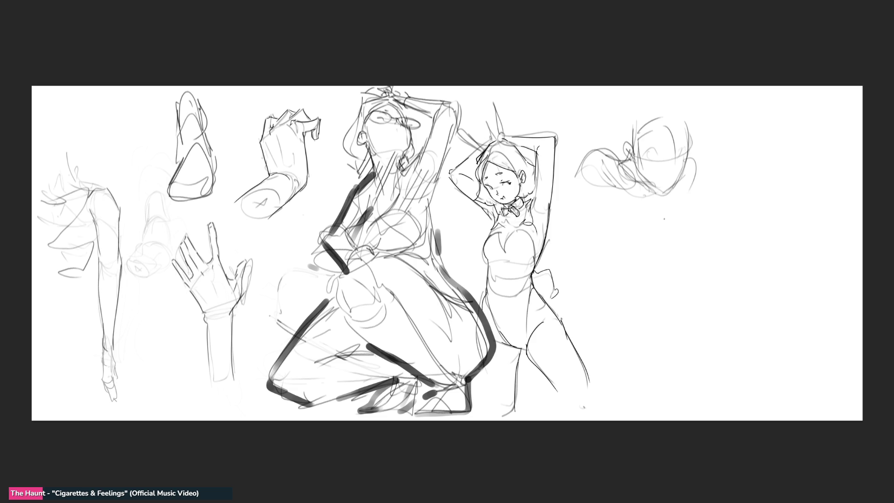
pyautogui.moveTo(589, 159); pyautogui.dragTo(665, 207)
pyautogui.moveTo(694, 161)
pyautogui.mouseDown()
pyautogui.moveTo(692, 182)
pyautogui.moveTo(746, 250)
pyautogui.moveTo(766, 257)
pyautogui.mouseUp()
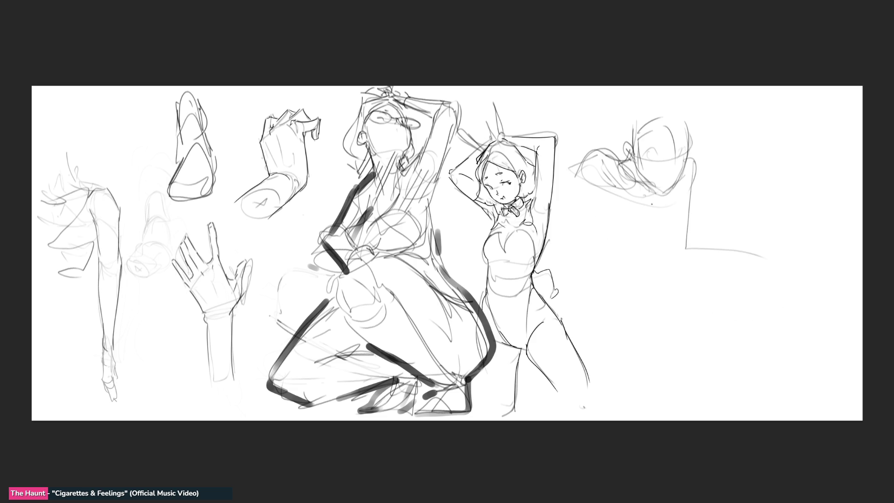
pyautogui.moveTo(610, 175)
pyautogui.mouseDown()
pyautogui.moveTo(666, 219)
pyautogui.moveTo(590, 228)
pyautogui.mouseUp()
pyautogui.moveTo(657, 219); pyautogui.dragTo(633, 249)
pyautogui.moveTo(582, 260); pyautogui.dragTo(633, 250)
pyautogui.moveTo(596, 270); pyautogui.dragTo(649, 257)
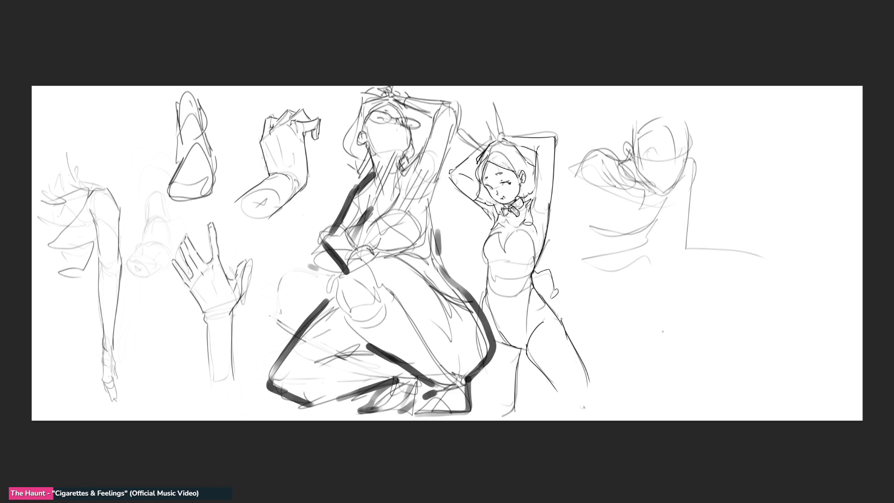
pyautogui.moveTo(622, 269)
pyautogui.mouseDown()
pyautogui.moveTo(601, 254)
pyautogui.moveTo(629, 352)
pyautogui.moveTo(672, 263)
pyautogui.moveTo(643, 333)
pyautogui.mouseUp()
# Step: Draw the leg extending to the right out to its toe
pyautogui.moveTo(685, 302)
pyautogui.mouseDown()
pyautogui.moveTo(640, 312)
pyautogui.moveTo(725, 316)
pyautogui.mouseUp()
pyautogui.moveTo(656, 258)
pyautogui.mouseDown()
pyautogui.moveTo(738, 305)
pyautogui.moveTo(769, 269)
pyautogui.mouseUp()
pyautogui.moveTo(769, 269)
pyautogui.mouseDown()
pyautogui.moveTo(772, 298)
pyautogui.moveTo(693, 315)
pyautogui.moveTo(659, 346)
pyautogui.moveTo(624, 357)
pyautogui.moveTo(671, 354)
pyautogui.mouseUp()
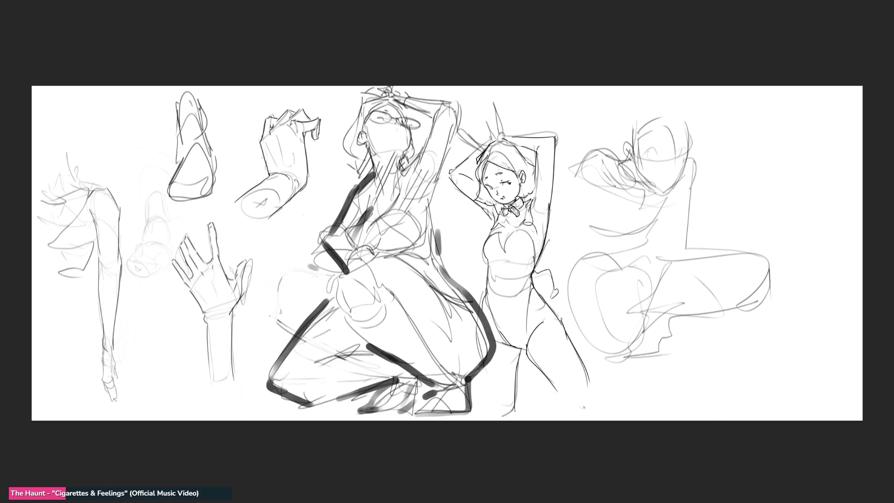
pyautogui.moveTo(671, 200)
pyautogui.mouseDown()
pyautogui.moveTo(671, 255)
pyautogui.moveTo(764, 249)
pyautogui.moveTo(776, 257)
pyautogui.moveTo(686, 262)
pyautogui.mouseUp()
# Step: Sketch a small hand beside the figure with an arm line leading down to it
pyautogui.moveTo(572, 203)
pyautogui.mouseDown()
pyautogui.moveTo(577, 213)
pyautogui.moveTo(564, 204)
pyautogui.moveTo(586, 202)
pyautogui.moveTo(591, 215)
pyautogui.moveTo(568, 215)
pyautogui.mouseUp()
pyautogui.moveTo(552, 208); pyautogui.dragTo(603, 224)
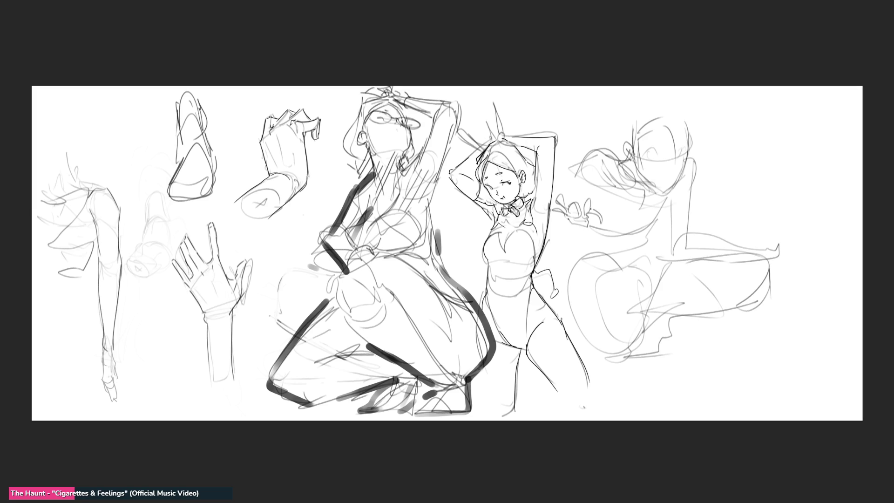
pyautogui.moveTo(580, 160); pyautogui.dragTo(570, 208)
pyautogui.moveTo(566, 215)
pyautogui.mouseDown()
pyautogui.moveTo(564, 233)
pyautogui.moveTo(588, 230)
pyautogui.moveTo(570, 240)
pyautogui.mouseUp()
# Step: Add eye details, hair strokes, and refined jaw, chin and cheek lines to the face
pyautogui.moveTo(645, 144)
pyautogui.mouseDown()
pyautogui.moveTo(643, 164)
pyautogui.moveTo(662, 167)
pyautogui.moveTo(654, 169)
pyautogui.mouseUp()
pyautogui.moveTo(627, 122)
pyautogui.mouseDown()
pyautogui.moveTo(630, 150)
pyautogui.moveTo(624, 130)
pyautogui.moveTo(675, 105)
pyautogui.moveTo(689, 159)
pyautogui.moveTo(678, 161)
pyautogui.mouseUp()
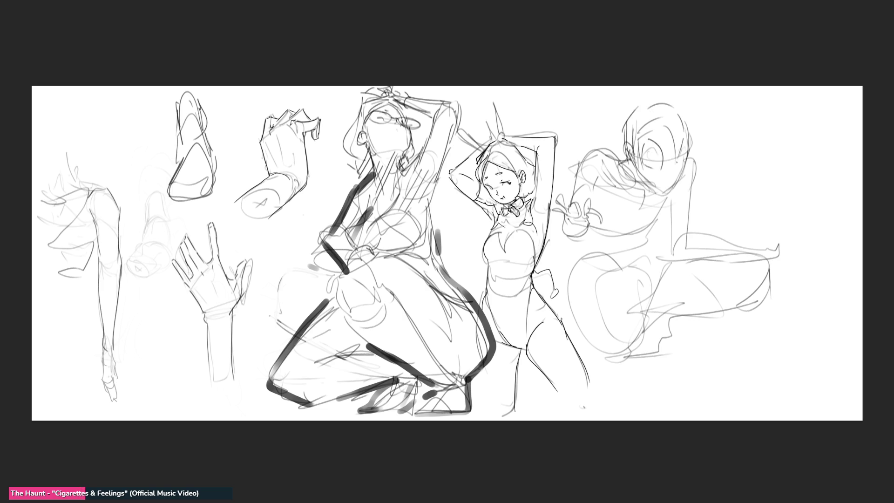
pyautogui.moveTo(690, 130); pyautogui.dragTo(671, 190)
pyautogui.moveTo(630, 163); pyautogui.dragTo(665, 192)
pyautogui.moveTo(671, 182); pyautogui.dragTo(646, 184)
# Step: Strengthen the head, back, torso and leg contours, then erase the figure down to a faint guide
pyautogui.moveTo(626, 148); pyautogui.dragTo(590, 159)
pyautogui.moveTo(591, 148); pyautogui.dragTo(559, 186)
pyautogui.moveTo(620, 224); pyautogui.dragTo(605, 261)
pyautogui.moveTo(671, 238); pyautogui.dragTo(812, 254)
pyautogui.moveTo(813, 256); pyautogui.dragTo(606, 347)
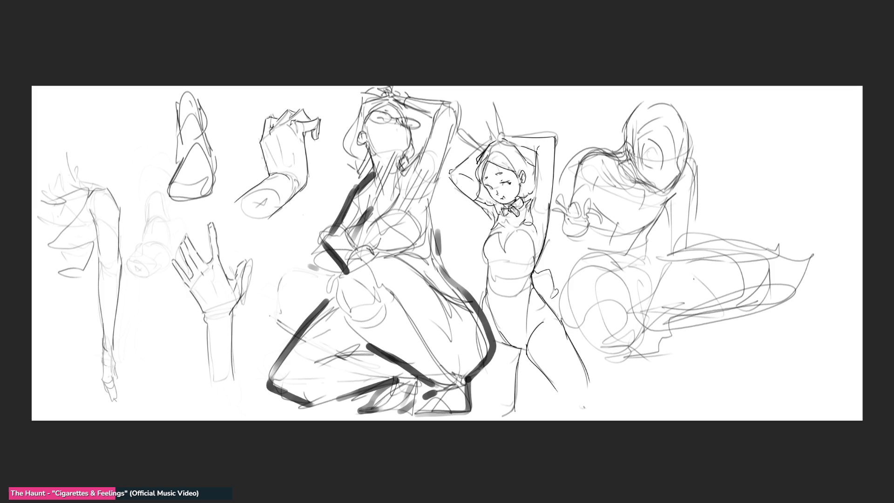
pyautogui.moveTo(652, 120)
pyautogui.mouseDown()
pyautogui.moveTo(635, 147)
pyautogui.moveTo(815, 200)
pyautogui.moveTo(659, 140)
pyautogui.mouseUp()
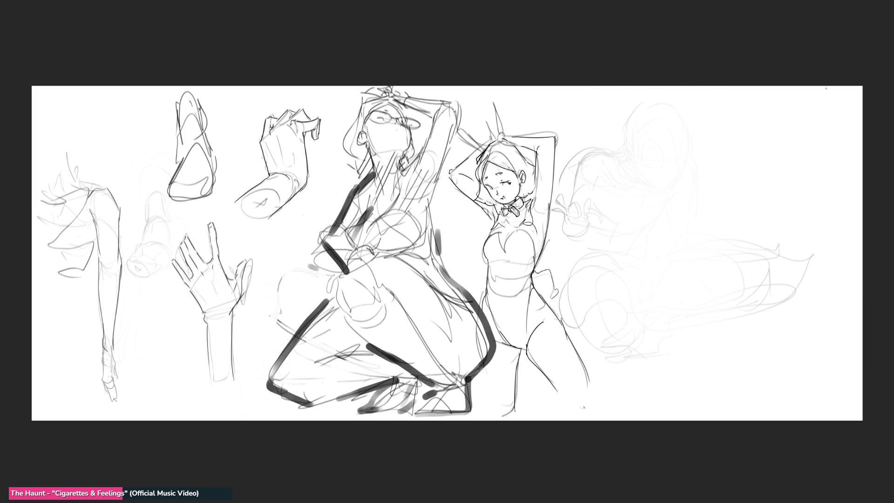
# Step: Outline the head oval over the guide with a scalloped hair edge and the start of the neck
pyautogui.scroll(3, 751, 257)
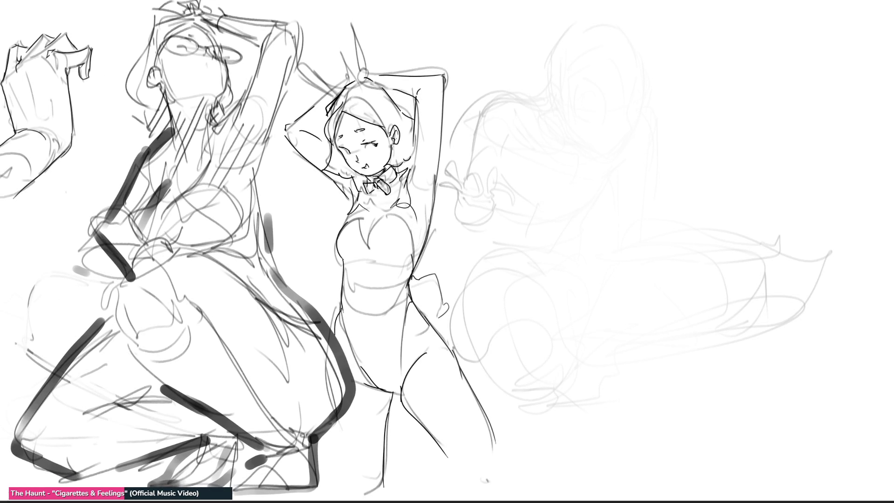
pyautogui.moveTo(590, 91)
pyautogui.mouseDown()
pyautogui.moveTo(592, 54)
pyautogui.moveTo(625, 25)
pyautogui.moveTo(648, 91)
pyautogui.mouseUp()
pyautogui.moveTo(597, 42)
pyautogui.mouseDown()
pyautogui.moveTo(590, 90)
pyautogui.moveTo(611, 107)
pyautogui.moveTo(622, 27)
pyautogui.mouseUp()
pyautogui.moveTo(639, 19); pyautogui.dragTo(658, 82)
pyautogui.moveTo(628, 108); pyautogui.dragTo(677, 79)
pyautogui.moveTo(586, 86); pyautogui.dragTo(624, 110)
pyautogui.moveTo(605, 27); pyautogui.dragTo(587, 84)
pyautogui.moveTo(575, 88)
pyautogui.mouseDown()
pyautogui.moveTo(601, 109)
pyautogui.moveTo(652, 106)
pyautogui.mouseUp()
pyautogui.moveTo(645, 18); pyautogui.dragTo(658, 80)
pyautogui.moveTo(590, 60); pyautogui.dragTo(647, 20)
pyautogui.moveTo(598, 105); pyautogui.dragTo(652, 99)
pyautogui.moveTo(674, 71)
pyautogui.mouseDown()
pyautogui.moveTo(658, 108)
pyautogui.moveTo(607, 124)
pyautogui.moveTo(624, 110)
pyautogui.mouseUp()
pyautogui.moveTo(632, 108); pyautogui.dragTo(637, 140)
# Step: Draw the back's contours, spine line, shoulders, torso sides and both arms reaching down
pyautogui.moveTo(613, 109)
pyautogui.mouseDown()
pyautogui.moveTo(602, 133)
pyautogui.moveTo(608, 203)
pyautogui.mouseUp()
pyautogui.moveTo(606, 152); pyautogui.dragTo(608, 207)
pyautogui.moveTo(605, 119); pyautogui.dragTo(649, 140)
pyautogui.moveTo(653, 125); pyautogui.dragTo(644, 205)
pyautogui.moveTo(614, 122)
pyautogui.mouseDown()
pyautogui.moveTo(605, 121)
pyautogui.moveTo(592, 203)
pyautogui.mouseUp()
pyautogui.moveTo(631, 144); pyautogui.dragTo(630, 207)
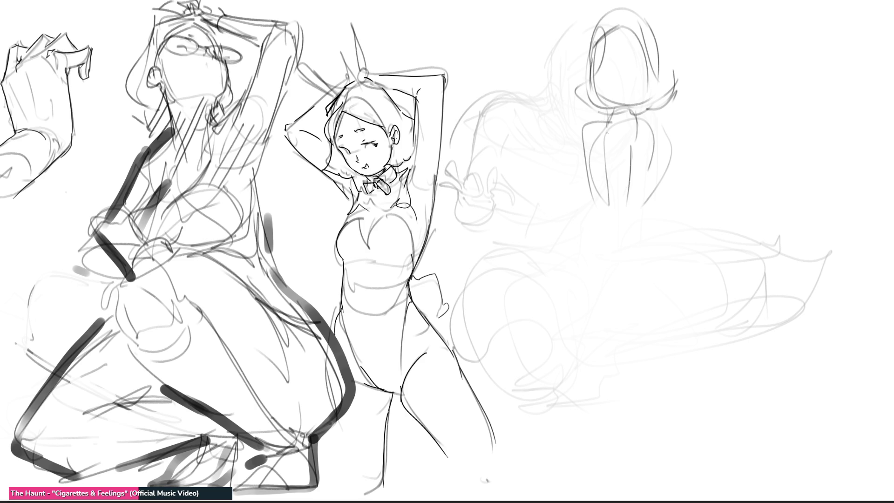
pyautogui.moveTo(600, 117)
pyautogui.mouseDown()
pyautogui.moveTo(564, 210)
pyautogui.moveTo(657, 127)
pyautogui.moveTo(692, 188)
pyautogui.mouseUp()
pyautogui.moveTo(566, 175)
pyautogui.mouseDown()
pyautogui.moveTo(595, 245)
pyautogui.moveTo(610, 245)
pyautogui.mouseUp()
pyautogui.moveTo(688, 177)
pyautogui.mouseDown()
pyautogui.moveTo(688, 223)
pyautogui.moveTo(622, 307)
pyautogui.mouseUp()
pyautogui.moveTo(628, 205)
pyautogui.mouseDown()
pyautogui.moveTo(605, 297)
pyautogui.moveTo(577, 235)
pyautogui.mouseUp()
pyautogui.moveTo(683, 186)
pyautogui.mouseDown()
pyautogui.moveTo(679, 224)
pyautogui.moveTo(645, 283)
pyautogui.moveTo(624, 293)
pyautogui.mouseUp()
pyautogui.moveTo(700, 139)
pyautogui.mouseDown()
pyautogui.moveTo(699, 196)
pyautogui.moveTo(720, 265)
pyautogui.moveTo(750, 271)
pyautogui.mouseUp()
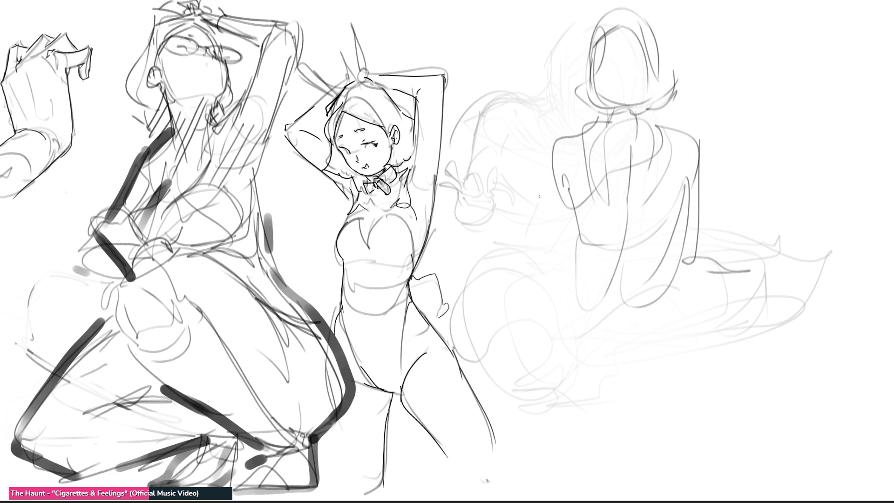
# Step: Outline the left arm and hand, the legs, hips and knee, plus a ground line beneath
pyautogui.moveTo(551, 146); pyautogui.dragTo(561, 254)
pyautogui.moveTo(569, 177)
pyautogui.mouseDown()
pyautogui.moveTo(578, 263)
pyautogui.moveTo(554, 238)
pyautogui.moveTo(507, 299)
pyautogui.moveTo(568, 259)
pyautogui.mouseUp()
pyautogui.moveTo(567, 263); pyautogui.dragTo(521, 341)
pyautogui.moveTo(568, 271)
pyautogui.mouseDown()
pyautogui.moveTo(526, 335)
pyautogui.moveTo(537, 306)
pyautogui.moveTo(545, 387)
pyautogui.moveTo(565, 285)
pyautogui.moveTo(573, 394)
pyautogui.moveTo(610, 309)
pyautogui.moveTo(675, 283)
pyautogui.mouseUp()
pyautogui.moveTo(677, 260); pyautogui.dragTo(681, 352)
pyautogui.moveTo(485, 337); pyautogui.dragTo(722, 431)
pyautogui.moveTo(592, 403); pyautogui.dragTo(693, 390)
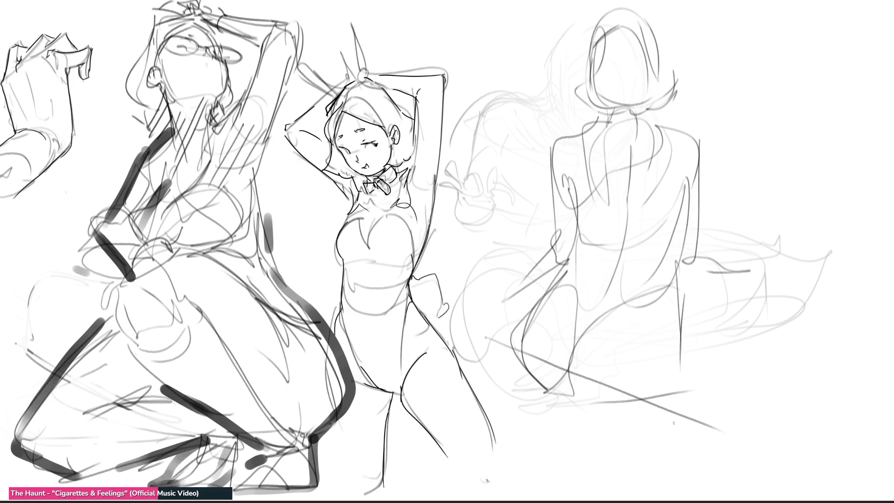
pyautogui.moveTo(677, 305)
pyautogui.mouseDown()
pyautogui.moveTo(703, 372)
pyautogui.moveTo(694, 396)
pyautogui.mouseUp()
pyautogui.moveTo(740, 302); pyautogui.dragTo(695, 391)
pyautogui.moveTo(694, 388)
pyautogui.mouseDown()
pyautogui.moveTo(615, 418)
pyautogui.moveTo(644, 426)
pyautogui.moveTo(656, 450)
pyautogui.moveTo(542, 412)
pyautogui.moveTo(562, 415)
pyautogui.mouseUp()
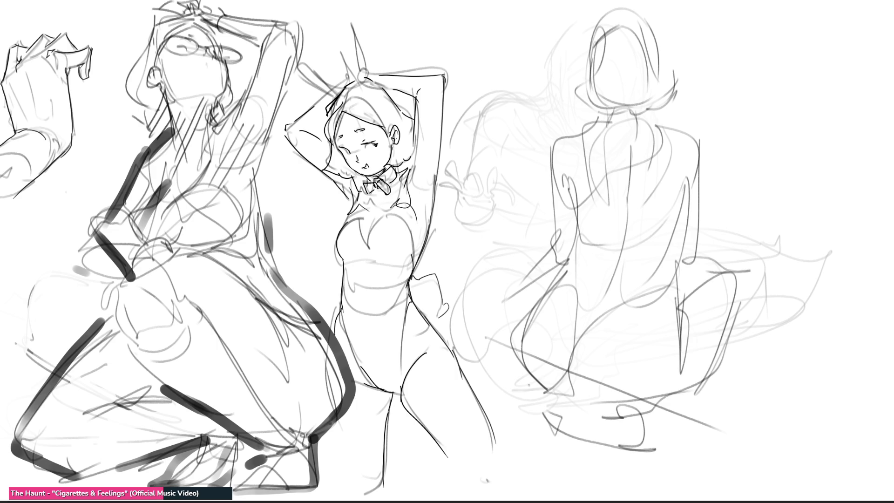
pyautogui.moveTo(540, 286)
pyautogui.mouseDown()
pyautogui.moveTo(503, 323)
pyautogui.moveTo(540, 261)
pyautogui.moveTo(517, 371)
pyautogui.moveTo(481, 299)
pyautogui.moveTo(505, 307)
pyautogui.mouseUp()
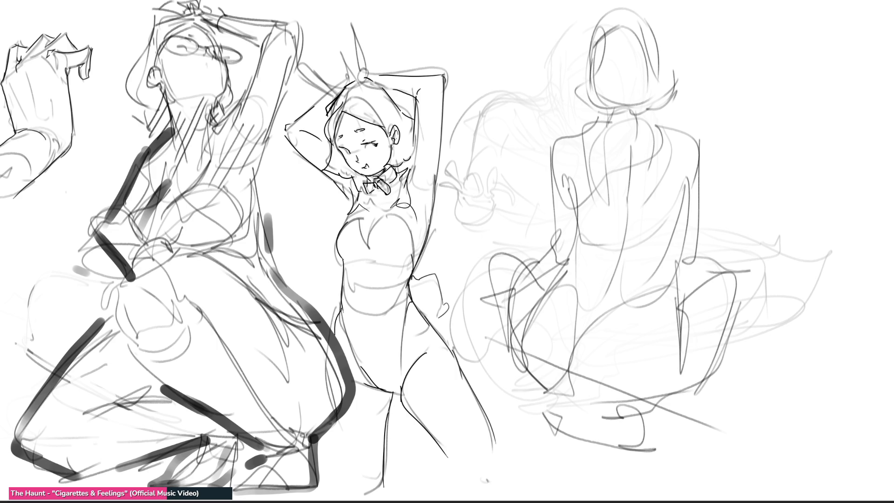
pyautogui.moveTo(516, 261)
pyautogui.mouseDown()
pyautogui.moveTo(518, 251)
pyautogui.moveTo(529, 263)
pyautogui.moveTo(568, 260)
pyautogui.moveTo(562, 201)
pyautogui.moveTo(572, 135)
pyautogui.mouseUp()
# Step: Refine the bob hair outline, jaw, neck, shoulder line and the spine down the back
pyautogui.moveTo(592, 32)
pyautogui.mouseDown()
pyautogui.moveTo(588, 82)
pyautogui.moveTo(624, 14)
pyautogui.mouseUp()
pyautogui.moveTo(626, 17)
pyautogui.mouseDown()
pyautogui.moveTo(645, 78)
pyautogui.moveTo(611, 111)
pyautogui.mouseUp()
pyautogui.moveTo(652, 23); pyautogui.dragTo(660, 119)
pyautogui.moveTo(635, 115)
pyautogui.mouseDown()
pyautogui.moveTo(574, 133)
pyautogui.moveTo(582, 131)
pyautogui.mouseUp()
pyautogui.moveTo(579, 135)
pyautogui.mouseDown()
pyautogui.moveTo(661, 121)
pyautogui.moveTo(689, 165)
pyautogui.mouseUp()
pyautogui.moveTo(689, 166); pyautogui.dragTo(686, 233)
pyautogui.moveTo(589, 128); pyautogui.dragTo(584, 131)
pyautogui.moveTo(583, 126)
pyautogui.mouseDown()
pyautogui.moveTo(559, 215)
pyautogui.moveTo(636, 268)
pyautogui.mouseUp()
pyautogui.moveTo(636, 268); pyautogui.dragTo(675, 245)
pyautogui.moveTo(692, 171); pyautogui.dragTo(688, 265)
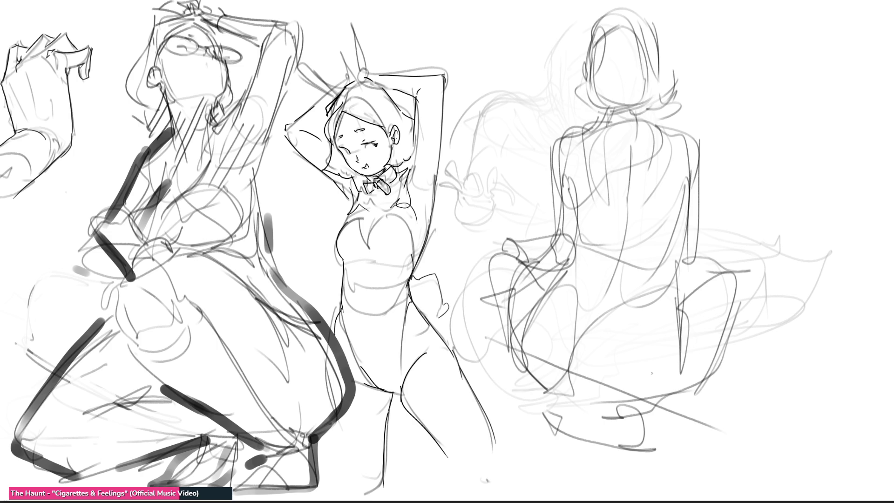
# Step: Add an arched bow mark on the upper back and seat edge lines, then erase the figure to faint lines
pyautogui.moveTo(621, 168)
pyautogui.mouseDown()
pyautogui.moveTo(638, 164)
pyautogui.moveTo(609, 167)
pyautogui.moveTo(616, 187)
pyautogui.moveTo(649, 169)
pyautogui.moveTo(647, 191)
pyautogui.moveTo(617, 191)
pyautogui.moveTo(605, 176)
pyautogui.moveTo(676, 180)
pyautogui.mouseUp()
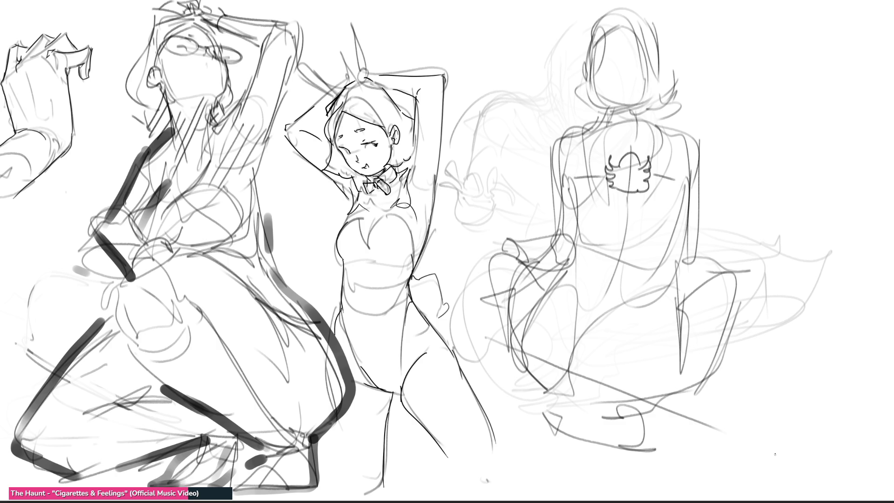
pyautogui.moveTo(561, 268); pyautogui.dragTo(666, 301)
pyautogui.moveTo(576, 245); pyautogui.dragTo(667, 276)
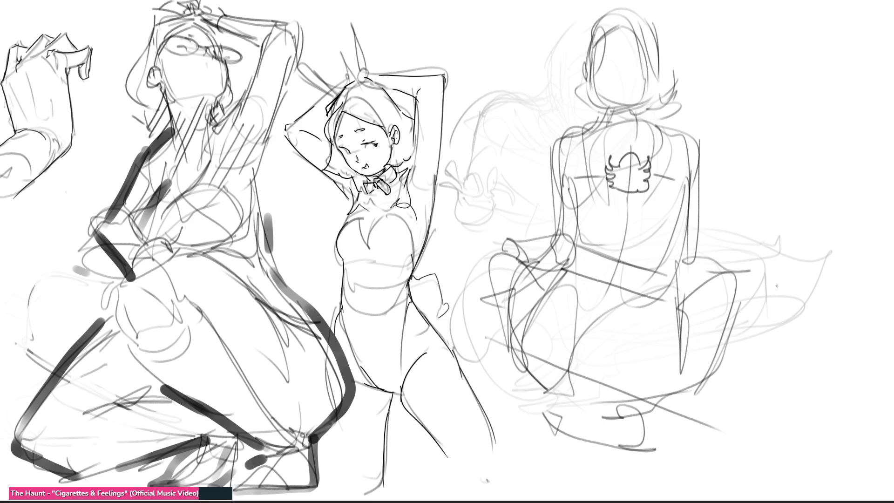
pyautogui.moveTo(805, 227)
pyautogui.mouseDown()
pyautogui.moveTo(671, 74)
pyautogui.moveTo(548, 47)
pyautogui.moveTo(576, 297)
pyautogui.moveTo(559, 224)
pyautogui.moveTo(583, 21)
pyautogui.moveTo(828, 279)
pyautogui.mouseUp()
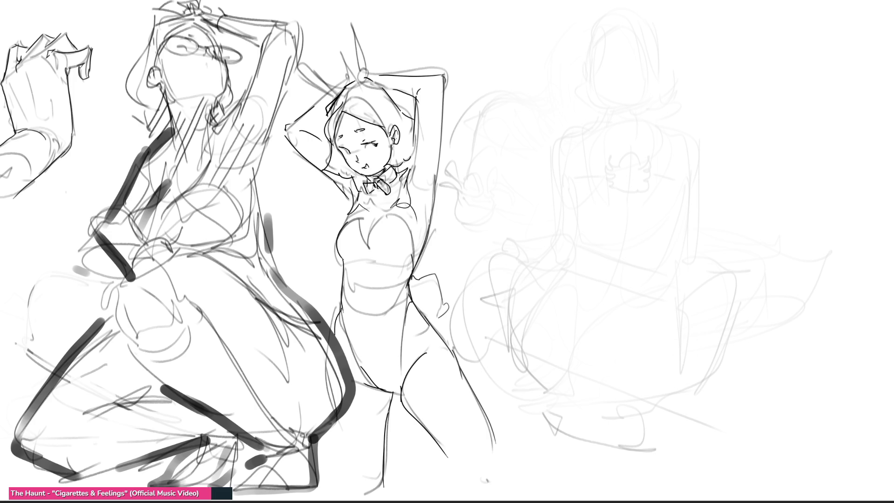
# Step: Outline a new head with a hair bun, chin and neck, then block in the torso
pyautogui.moveTo(618, 37)
pyautogui.mouseDown()
pyautogui.moveTo(610, 72)
pyautogui.moveTo(648, 23)
pyautogui.moveTo(671, 36)
pyautogui.moveTo(678, 60)
pyautogui.moveTo(643, 76)
pyautogui.mouseUp()
pyautogui.moveTo(678, 67)
pyautogui.mouseDown()
pyautogui.moveTo(676, 47)
pyautogui.moveTo(683, 74)
pyautogui.moveTo(663, 83)
pyautogui.moveTo(654, 104)
pyautogui.moveTo(638, 105)
pyautogui.moveTo(604, 84)
pyautogui.moveTo(614, 49)
pyautogui.moveTo(605, 72)
pyautogui.moveTo(642, 116)
pyautogui.mouseUp()
pyautogui.moveTo(622, 86); pyautogui.dragTo(612, 127)
pyautogui.moveTo(626, 93)
pyautogui.mouseDown()
pyautogui.moveTo(663, 122)
pyautogui.moveTo(610, 112)
pyautogui.moveTo(587, 122)
pyautogui.moveTo(644, 129)
pyautogui.moveTo(649, 98)
pyautogui.moveTo(676, 140)
pyautogui.moveTo(671, 163)
pyautogui.moveTo(684, 163)
pyautogui.mouseUp()
pyautogui.moveTo(611, 159); pyautogui.dragTo(616, 210)
pyautogui.moveTo(601, 177)
pyautogui.mouseDown()
pyautogui.moveTo(613, 223)
pyautogui.moveTo(657, 217)
pyautogui.mouseUp()
pyautogui.moveTo(657, 177); pyautogui.dragTo(664, 215)
pyautogui.moveTo(651, 217)
pyautogui.mouseDown()
pyautogui.moveTo(625, 241)
pyautogui.moveTo(606, 191)
pyautogui.moveTo(591, 258)
pyautogui.mouseUp()
# Step: Shape the hips, hem curves and waist, and extend the arm and hand down to the right
pyautogui.moveTo(613, 226)
pyautogui.mouseDown()
pyautogui.moveTo(637, 221)
pyautogui.moveTo(664, 243)
pyautogui.mouseUp()
pyautogui.moveTo(656, 213); pyautogui.dragTo(688, 293)
pyautogui.moveTo(598, 296); pyautogui.dragTo(678, 306)
pyautogui.moveTo(701, 286); pyautogui.dragTo(684, 319)
pyautogui.moveTo(604, 316); pyautogui.dragTo(675, 322)
pyautogui.moveTo(701, 288); pyautogui.dragTo(678, 313)
pyautogui.moveTo(675, 322)
pyautogui.mouseDown()
pyautogui.moveTo(612, 328)
pyautogui.moveTo(587, 261)
pyautogui.moveTo(689, 313)
pyautogui.moveTo(645, 412)
pyautogui.moveTo(640, 468)
pyautogui.mouseUp()
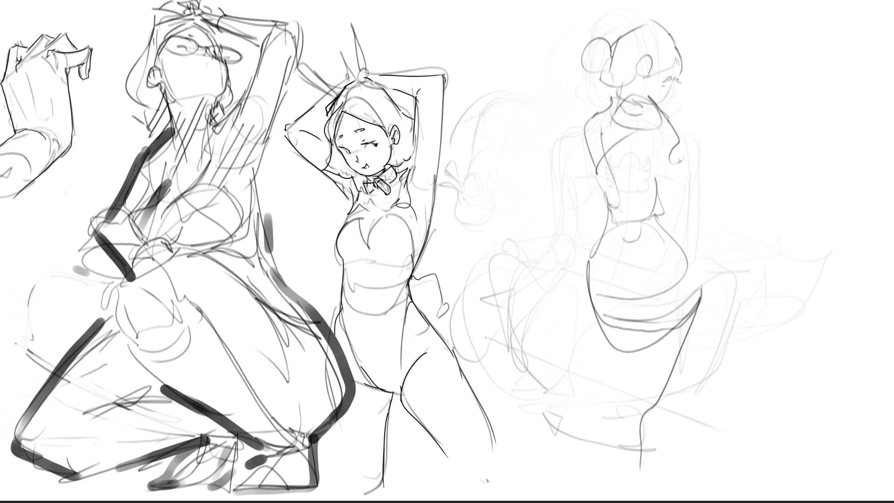
pyautogui.moveTo(595, 108)
pyautogui.mouseDown()
pyautogui.moveTo(563, 176)
pyautogui.moveTo(685, 152)
pyautogui.moveTo(738, 234)
pyautogui.mouseUp()
pyautogui.moveTo(707, 208); pyautogui.dragTo(803, 291)
pyautogui.moveTo(768, 258)
pyautogui.mouseDown()
pyautogui.moveTo(818, 307)
pyautogui.moveTo(790, 294)
pyautogui.mouseUp()
# Step: Refine the torso's right side and waistline, and draw both legs down to the ankles
pyautogui.moveTo(679, 140); pyautogui.dragTo(676, 161)
pyautogui.moveTo(674, 182)
pyautogui.mouseDown()
pyautogui.moveTo(668, 187)
pyautogui.moveTo(666, 174)
pyautogui.mouseUp()
pyautogui.moveTo(672, 183); pyautogui.dragTo(668, 200)
pyautogui.moveTo(608, 231)
pyautogui.mouseDown()
pyautogui.moveTo(633, 228)
pyautogui.moveTo(702, 289)
pyautogui.moveTo(601, 327)
pyautogui.moveTo(698, 323)
pyautogui.moveTo(638, 411)
pyautogui.mouseUp()
pyautogui.moveTo(707, 304)
pyautogui.mouseDown()
pyautogui.moveTo(672, 409)
pyautogui.moveTo(635, 432)
pyautogui.moveTo(631, 455)
pyautogui.moveTo(654, 473)
pyautogui.mouseUp()
pyautogui.moveTo(608, 341); pyautogui.dragTo(635, 417)
pyautogui.moveTo(676, 429); pyautogui.dragTo(670, 470)
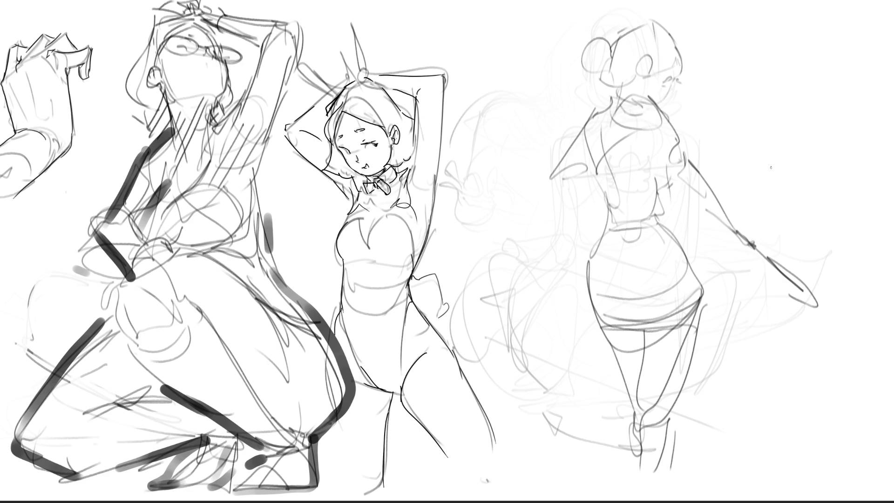
# Step: Fade the standing figure to a faint guide, then redraw the hair bun and jaw darker
pyautogui.moveTo(779, 104)
pyautogui.mouseDown()
pyautogui.moveTo(609, 99)
pyautogui.moveTo(827, 356)
pyautogui.moveTo(539, 299)
pyautogui.moveTo(838, 449)
pyautogui.mouseUp()
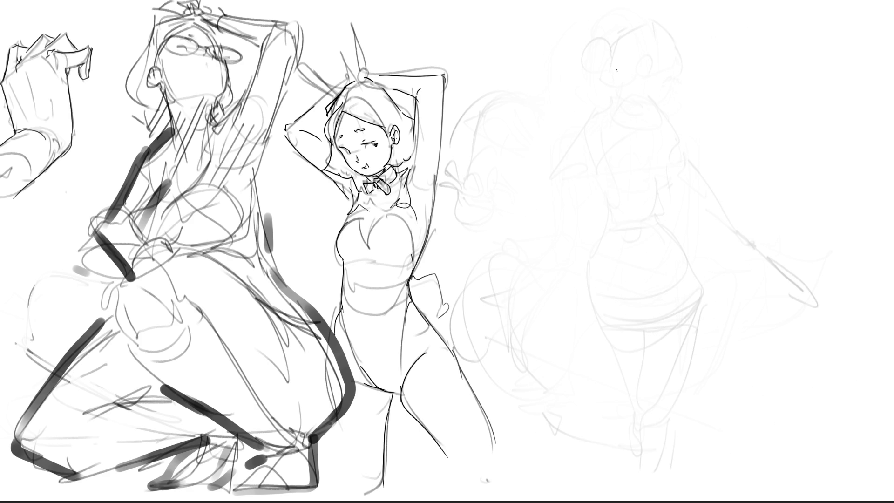
pyautogui.moveTo(610, 81)
pyautogui.mouseDown()
pyautogui.moveTo(620, 44)
pyautogui.moveTo(634, 35)
pyautogui.moveTo(657, 84)
pyautogui.moveTo(657, 112)
pyautogui.mouseUp()
pyautogui.moveTo(608, 109)
pyautogui.mouseDown()
pyautogui.moveTo(633, 122)
pyautogui.moveTo(649, 112)
pyautogui.mouseUp()
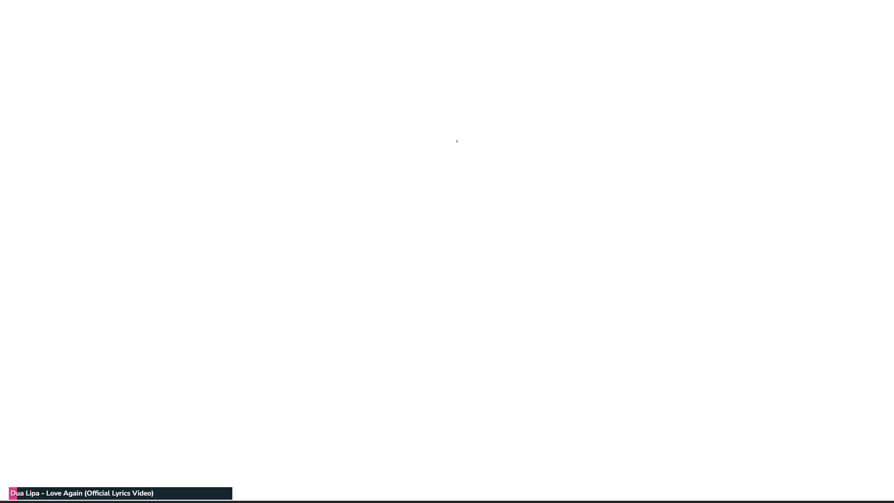
# Step: Block in a box-shaped head with eyes and a wedge shape on its right
pyautogui.moveTo(589, 167); pyautogui.dragTo(609, 156)
pyautogui.moveTo(631, 145); pyautogui.dragTo(630, 169)
pyautogui.moveTo(573, 177)
pyautogui.mouseDown()
pyautogui.moveTo(575, 206)
pyautogui.moveTo(619, 149)
pyautogui.moveTo(631, 189)
pyautogui.moveTo(608, 198)
pyautogui.moveTo(624, 191)
pyautogui.moveTo(580, 182)
pyautogui.moveTo(603, 174)
pyautogui.moveTo(628, 145)
pyautogui.moveTo(631, 190)
pyautogui.mouseUp()
pyautogui.moveTo(631, 190)
pyautogui.mouseDown()
pyautogui.moveTo(575, 209)
pyautogui.moveTo(602, 198)
pyautogui.mouseUp()
pyautogui.moveTo(632, 146); pyautogui.dragTo(689, 183)
pyautogui.moveTo(633, 190); pyautogui.dragTo(684, 198)
pyautogui.moveTo(579, 208)
pyautogui.mouseDown()
pyautogui.moveTo(649, 213)
pyautogui.moveTo(640, 214)
pyautogui.mouseUp()
# Step: Rough in a shape left of the box with long arcs, cross strokes and a pointed ear
pyautogui.moveTo(381, 194)
pyautogui.mouseDown()
pyautogui.moveTo(395, 229)
pyautogui.moveTo(408, 179)
pyautogui.mouseUp()
pyautogui.moveTo(414, 212)
pyautogui.mouseDown()
pyautogui.moveTo(417, 226)
pyautogui.moveTo(418, 188)
pyautogui.moveTo(394, 215)
pyautogui.mouseUp()
pyautogui.moveTo(416, 172)
pyautogui.mouseDown()
pyautogui.moveTo(366, 196)
pyautogui.moveTo(384, 229)
pyautogui.moveTo(350, 196)
pyautogui.moveTo(338, 228)
pyautogui.mouseUp()
pyautogui.moveTo(347, 192)
pyautogui.mouseDown()
pyautogui.moveTo(384, 184)
pyautogui.moveTo(332, 192)
pyautogui.moveTo(297, 159)
pyautogui.moveTo(326, 194)
pyautogui.moveTo(298, 187)
pyautogui.moveTo(275, 155)
pyautogui.moveTo(366, 175)
pyautogui.moveTo(335, 161)
pyautogui.mouseUp()
pyautogui.moveTo(278, 138); pyautogui.dragTo(331, 139)
pyautogui.moveTo(307, 101)
pyautogui.mouseDown()
pyautogui.moveTo(334, 153)
pyautogui.moveTo(299, 174)
pyautogui.mouseUp()
pyautogui.moveTo(303, 203)
pyautogui.mouseDown()
pyautogui.moveTo(226, 194)
pyautogui.moveTo(277, 163)
pyautogui.moveTo(266, 143)
pyautogui.moveTo(298, 135)
pyautogui.mouseUp()
pyautogui.moveTo(238, 106)
pyautogui.mouseDown()
pyautogui.moveTo(261, 148)
pyautogui.moveTo(262, 96)
pyautogui.moveTo(328, 135)
pyautogui.mouseUp()
# Step: Draw a small box below the left sketch and a boxy hand shape with a base arch
pyautogui.moveTo(428, 244); pyautogui.dragTo(424, 261)
pyautogui.moveTo(420, 291)
pyautogui.mouseDown()
pyautogui.moveTo(441, 330)
pyautogui.moveTo(493, 317)
pyautogui.moveTo(471, 302)
pyautogui.moveTo(466, 267)
pyautogui.moveTo(490, 292)
pyautogui.moveTo(487, 262)
pyautogui.moveTo(505, 291)
pyautogui.moveTo(465, 224)
pyautogui.moveTo(424, 265)
pyautogui.moveTo(505, 227)
pyautogui.moveTo(500, 251)
pyautogui.moveTo(479, 239)
pyautogui.mouseUp()
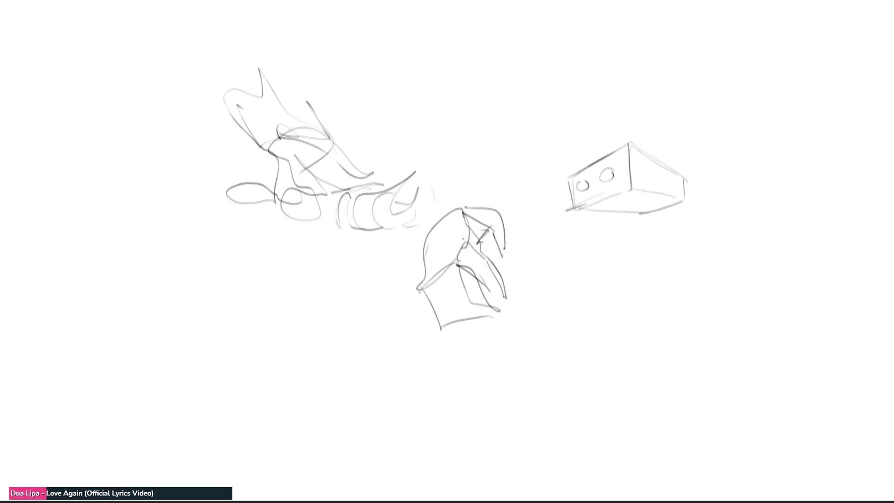
pyautogui.moveTo(427, 296)
pyautogui.mouseDown()
pyautogui.moveTo(436, 320)
pyautogui.moveTo(482, 317)
pyautogui.moveTo(434, 243)
pyautogui.moveTo(452, 208)
pyautogui.moveTo(433, 193)
pyautogui.moveTo(449, 156)
pyautogui.moveTo(475, 200)
pyautogui.moveTo(616, 253)
pyautogui.mouseUp()
pyautogui.moveTo(569, 224)
pyautogui.mouseDown()
pyautogui.moveTo(636, 200)
pyautogui.moveTo(601, 246)
pyautogui.moveTo(659, 248)
pyautogui.moveTo(578, 235)
pyautogui.moveTo(672, 216)
pyautogui.moveTo(662, 270)
pyautogui.moveTo(696, 288)
pyautogui.mouseUp()
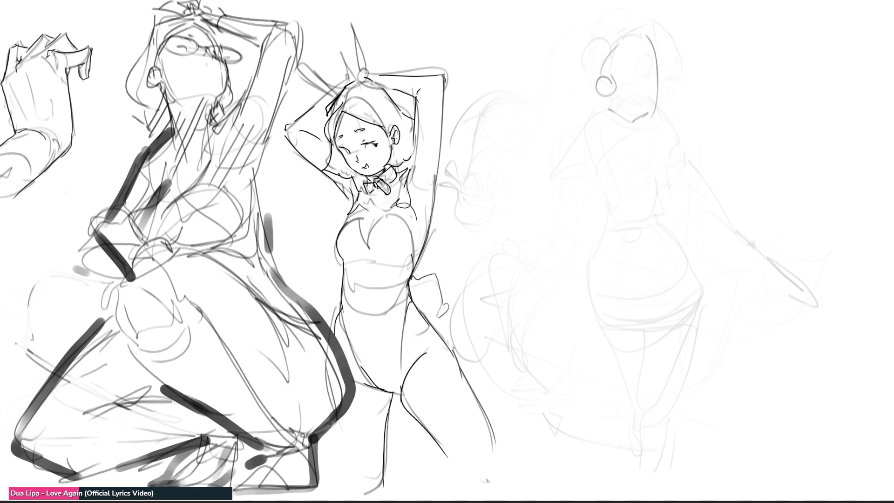
# Step: Draw the right figure's face contour, jaw, glasses, chin, neck, collar and bow tie
pyautogui.moveTo(634, 29)
pyautogui.mouseDown()
pyautogui.moveTo(615, 91)
pyautogui.moveTo(658, 50)
pyautogui.moveTo(623, 73)
pyautogui.moveTo(604, 64)
pyautogui.mouseUp()
pyautogui.moveTo(599, 96); pyautogui.dragTo(619, 114)
pyautogui.moveTo(654, 46); pyautogui.dragTo(660, 57)
pyautogui.moveTo(661, 50)
pyautogui.mouseDown()
pyautogui.moveTo(658, 108)
pyautogui.moveTo(617, 115)
pyautogui.mouseUp()
pyautogui.moveTo(636, 120)
pyautogui.mouseDown()
pyautogui.moveTo(629, 144)
pyautogui.moveTo(619, 135)
pyautogui.mouseUp()
pyautogui.moveTo(627, 128)
pyautogui.mouseDown()
pyautogui.moveTo(645, 140)
pyautogui.moveTo(650, 179)
pyautogui.mouseUp()
pyautogui.moveTo(652, 140)
pyautogui.mouseDown()
pyautogui.moveTo(667, 189)
pyautogui.moveTo(636, 194)
pyautogui.mouseUp()
# Step: Outline the right figure's chest, shoulder, waistline and the bent arm beside the face
pyautogui.moveTo(619, 148); pyautogui.dragTo(600, 183)
pyautogui.moveTo(599, 134); pyautogui.dragTo(595, 163)
pyautogui.moveTo(588, 177); pyautogui.dragTo(624, 191)
pyautogui.moveTo(600, 136); pyautogui.dragTo(583, 183)
pyautogui.moveTo(597, 140)
pyautogui.mouseDown()
pyautogui.moveTo(617, 225)
pyautogui.moveTo(666, 213)
pyautogui.mouseUp()
pyautogui.moveTo(679, 202); pyautogui.dragTo(664, 210)
pyautogui.moveTo(672, 93)
pyautogui.mouseDown()
pyautogui.moveTo(692, 125)
pyautogui.moveTo(717, 139)
pyautogui.moveTo(696, 143)
pyautogui.mouseUp()
pyautogui.moveTo(691, 128); pyautogui.dragTo(641, 133)
pyautogui.moveTo(720, 136)
pyautogui.mouseDown()
pyautogui.moveTo(673, 149)
pyautogui.moveTo(681, 189)
pyautogui.mouseUp()
pyautogui.moveTo(669, 196); pyautogui.dragTo(634, 220)
# Step: Define the figure's waist, hip curve and the long leg
pyautogui.moveTo(620, 232)
pyautogui.mouseDown()
pyautogui.moveTo(657, 219)
pyautogui.moveTo(672, 245)
pyautogui.mouseUp()
pyautogui.moveTo(630, 252); pyautogui.dragTo(672, 246)
pyautogui.moveTo(622, 224)
pyautogui.mouseDown()
pyautogui.moveTo(589, 270)
pyautogui.moveTo(594, 261)
pyautogui.mouseUp()
pyautogui.moveTo(597, 261); pyautogui.dragTo(612, 319)
pyautogui.moveTo(644, 227); pyautogui.dragTo(613, 254)
pyautogui.moveTo(671, 231)
pyautogui.mouseDown()
pyautogui.moveTo(681, 273)
pyautogui.moveTo(652, 330)
pyautogui.mouseUp()
pyautogui.moveTo(671, 221)
pyautogui.mouseDown()
pyautogui.moveTo(683, 317)
pyautogui.moveTo(707, 298)
pyautogui.mouseUp()
pyautogui.moveTo(705, 304)
pyautogui.mouseDown()
pyautogui.moveTo(652, 330)
pyautogui.moveTo(644, 350)
pyautogui.mouseUp()
pyautogui.moveTo(643, 350); pyautogui.dragTo(671, 411)
# Step: Refine the outer and inner leg contours and sketch the raised hand's fingers
pyautogui.moveTo(700, 306)
pyautogui.mouseDown()
pyautogui.moveTo(689, 433)
pyautogui.moveTo(703, 492)
pyautogui.mouseUp()
pyautogui.moveTo(616, 312); pyautogui.dragTo(655, 422)
pyautogui.moveTo(598, 289); pyautogui.dragTo(634, 450)
pyautogui.moveTo(595, 273)
pyautogui.mouseDown()
pyautogui.moveTo(622, 445)
pyautogui.moveTo(651, 411)
pyautogui.mouseUp()
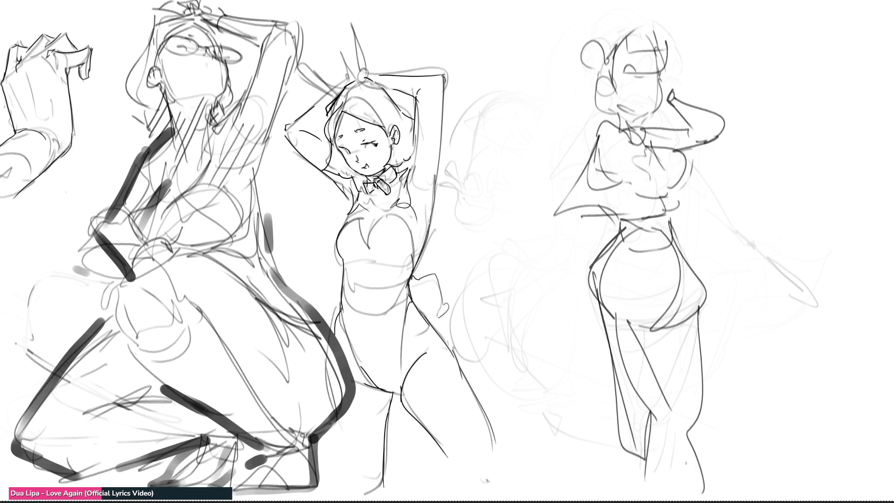
pyautogui.moveTo(675, 91)
pyautogui.mouseDown()
pyautogui.moveTo(672, 61)
pyautogui.moveTo(656, 84)
pyautogui.moveTo(670, 75)
pyautogui.moveTo(668, 104)
pyautogui.moveTo(651, 102)
pyautogui.moveTo(660, 106)
pyautogui.moveTo(657, 87)
pyautogui.moveTo(646, 100)
pyautogui.moveTo(639, 72)
pyautogui.moveTo(660, 67)
pyautogui.moveTo(642, 54)
pyautogui.moveTo(639, 21)
pyautogui.moveTo(595, 70)
pyautogui.moveTo(607, 92)
pyautogui.mouseUp()
# Step: Redraw the head with a hair bun and firm up the chest, torso and waist lines
pyautogui.moveTo(601, 56); pyautogui.dragTo(591, 68)
pyautogui.moveTo(596, 57)
pyautogui.mouseDown()
pyautogui.moveTo(585, 72)
pyautogui.moveTo(573, 51)
pyautogui.moveTo(591, 86)
pyautogui.mouseUp()
pyautogui.moveTo(593, 80)
pyautogui.mouseDown()
pyautogui.moveTo(603, 107)
pyautogui.moveTo(653, 144)
pyautogui.moveTo(678, 185)
pyautogui.mouseUp()
pyautogui.moveTo(639, 136)
pyautogui.mouseDown()
pyautogui.moveTo(627, 193)
pyautogui.moveTo(671, 183)
pyautogui.mouseUp()
pyautogui.moveTo(678, 163)
pyautogui.mouseDown()
pyautogui.moveTo(677, 175)
pyautogui.moveTo(625, 201)
pyautogui.moveTo(656, 210)
pyautogui.mouseUp()
pyautogui.moveTo(630, 192); pyautogui.dragTo(561, 211)
pyautogui.moveTo(562, 215); pyautogui.dragTo(652, 210)
# Step: Redraw the arm, shoulder, chest, waist, hip and the underside of the hip
pyautogui.moveTo(590, 132); pyautogui.dragTo(562, 208)
pyautogui.moveTo(588, 129)
pyautogui.mouseDown()
pyautogui.moveTo(592, 146)
pyautogui.moveTo(617, 161)
pyautogui.mouseUp()
pyautogui.moveTo(599, 165); pyautogui.dragTo(651, 157)
pyautogui.moveTo(691, 145); pyautogui.dragTo(726, 129)
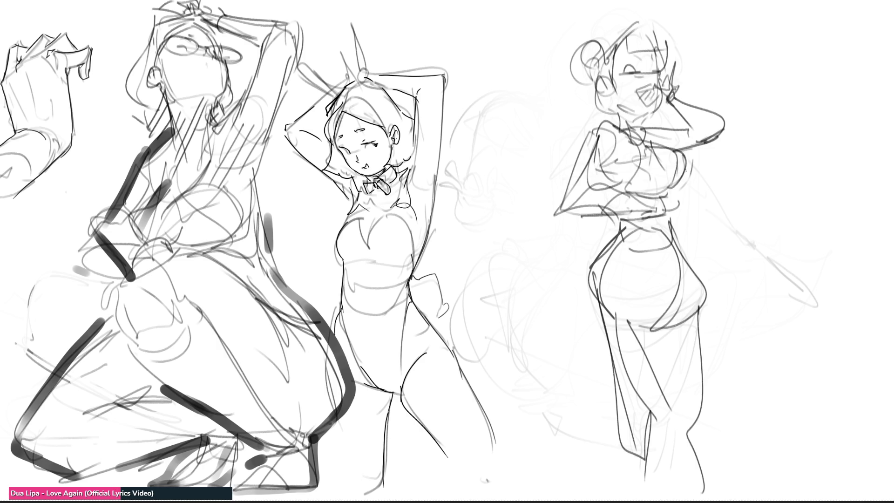
pyautogui.moveTo(615, 233)
pyautogui.mouseDown()
pyautogui.moveTo(670, 224)
pyautogui.moveTo(604, 250)
pyautogui.mouseUp()
pyautogui.moveTo(651, 227)
pyautogui.mouseDown()
pyautogui.moveTo(657, 273)
pyautogui.moveTo(639, 328)
pyautogui.moveTo(701, 308)
pyautogui.mouseUp()
pyautogui.moveTo(597, 305)
pyautogui.mouseDown()
pyautogui.moveTo(644, 320)
pyautogui.moveTo(605, 319)
pyautogui.mouseUp()
pyautogui.moveTo(605, 317)
pyautogui.mouseDown()
pyautogui.moveTo(632, 323)
pyautogui.moveTo(671, 414)
pyautogui.moveTo(611, 337)
pyautogui.moveTo(616, 352)
pyautogui.mouseUp()
# Step: Hatch shading across the thigh and draw the knee and lower leg with crossing shade lines
pyautogui.moveTo(636, 354)
pyautogui.mouseDown()
pyautogui.moveTo(620, 372)
pyautogui.moveTo(624, 391)
pyautogui.mouseUp()
pyautogui.moveTo(647, 386)
pyautogui.mouseDown()
pyautogui.moveTo(627, 410)
pyautogui.moveTo(647, 461)
pyautogui.mouseUp()
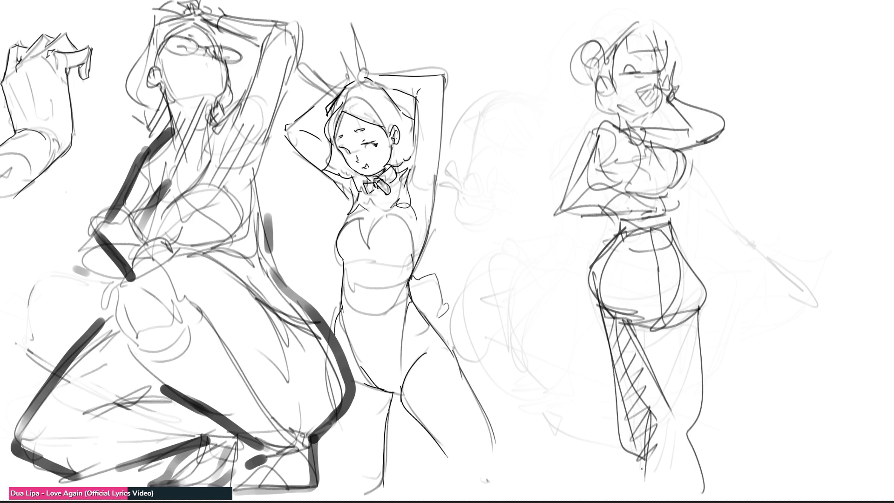
pyautogui.moveTo(655, 396); pyautogui.dragTo(687, 429)
pyautogui.moveTo(697, 363)
pyautogui.mouseDown()
pyautogui.moveTo(705, 442)
pyautogui.moveTo(645, 467)
pyautogui.mouseUp()
pyautogui.moveTo(705, 426); pyautogui.dragTo(684, 468)
pyautogui.moveTo(685, 443); pyautogui.dragTo(704, 493)
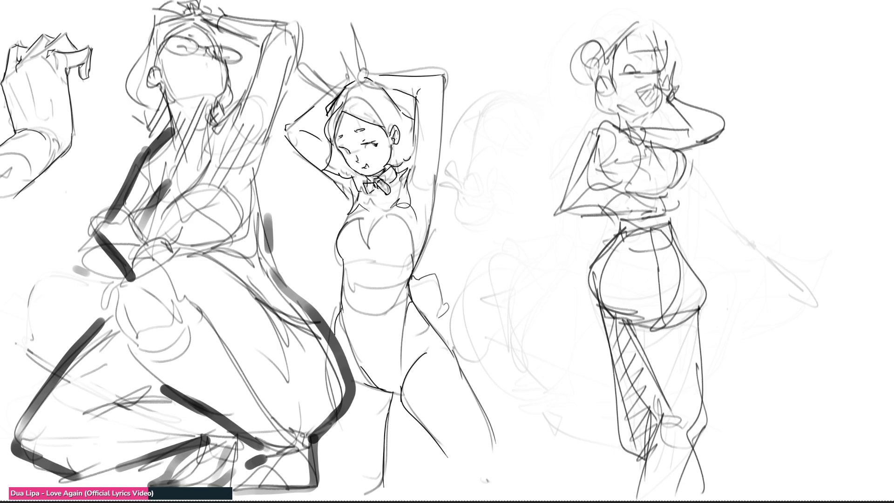
pyautogui.moveTo(830, 175)
pyautogui.mouseDown()
pyautogui.moveTo(724, 42)
pyautogui.moveTo(527, 148)
pyautogui.mouseUp()
# Step: Lasso the bun-haired figure and move it left beside the bunny girl
pyautogui.moveTo(525, 179)
pyautogui.mouseDown()
pyautogui.moveTo(536, 493)
pyautogui.moveTo(831, 175)
pyautogui.mouseUp()
pyautogui.hotkey('ctrl', 't')
pyautogui.moveTo(614, 232); pyautogui.dragTo(509, 236)
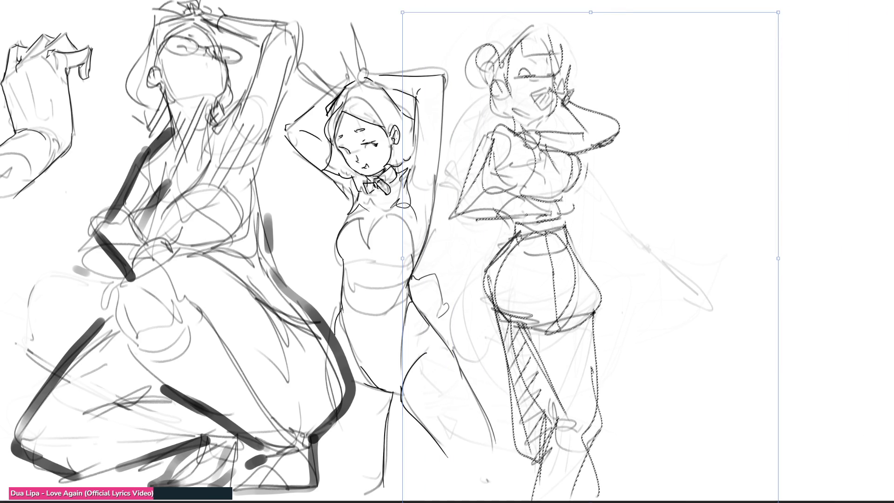
pyautogui.press('Return')
pyautogui.hotkey('ctrl', 'd')
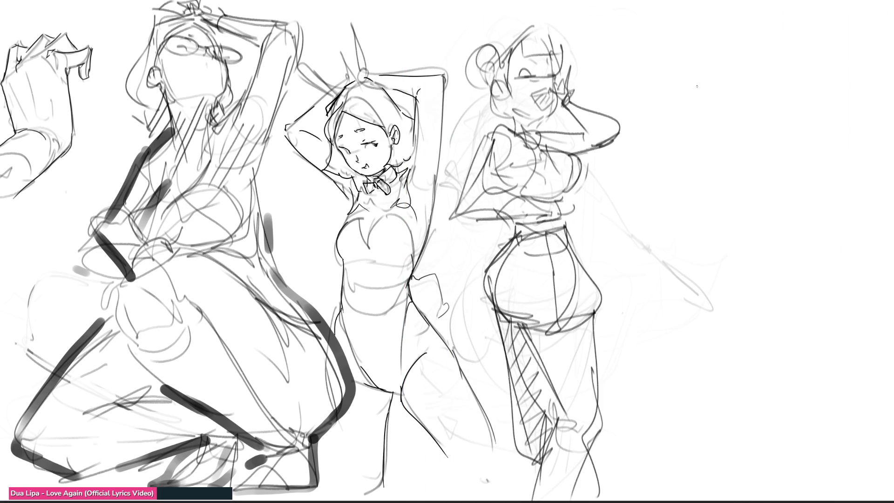
# Step: Start a leg study on the blank right side with long leg contours and foot curls
pyautogui.moveTo(717, 78)
pyautogui.mouseDown()
pyautogui.moveTo(697, 104)
pyautogui.moveTo(698, 152)
pyautogui.mouseUp()
pyautogui.moveTo(728, 55); pyautogui.dragTo(713, 80)
pyautogui.moveTo(741, 35); pyautogui.dragTo(761, 107)
pyautogui.moveTo(726, 171); pyautogui.dragTo(701, 173)
pyautogui.moveTo(693, 149); pyautogui.dragTo(721, 204)
pyautogui.moveTo(720, 127)
pyautogui.mouseDown()
pyautogui.moveTo(728, 195)
pyautogui.moveTo(738, 203)
pyautogui.mouseUp()
pyautogui.moveTo(750, 39); pyautogui.dragTo(739, 205)
pyautogui.moveTo(772, 92); pyautogui.dragTo(740, 228)
pyautogui.moveTo(732, 192)
pyautogui.mouseDown()
pyautogui.moveTo(745, 228)
pyautogui.moveTo(777, 238)
pyautogui.mouseUp()
pyautogui.moveTo(727, 210)
pyautogui.mouseDown()
pyautogui.moveTo(751, 252)
pyautogui.moveTo(762, 237)
pyautogui.moveTo(771, 257)
pyautogui.moveTo(745, 273)
pyautogui.mouseUp()
# Step: Draw the rounded foot, knee oval, lower leg edge, pointed toe and upper thigh
pyautogui.moveTo(777, 229); pyautogui.dragTo(757, 272)
pyautogui.moveTo(724, 211); pyautogui.dragTo(754, 269)
pyautogui.moveTo(777, 173)
pyautogui.mouseDown()
pyautogui.moveTo(780, 205)
pyautogui.moveTo(748, 269)
pyautogui.moveTo(779, 189)
pyautogui.moveTo(771, 154)
pyautogui.moveTo(792, 247)
pyautogui.moveTo(736, 260)
pyautogui.moveTo(806, 390)
pyautogui.mouseUp()
pyautogui.moveTo(798, 245); pyautogui.dragTo(817, 410)
pyautogui.moveTo(794, 383); pyautogui.dragTo(816, 411)
pyautogui.moveTo(773, 336)
pyautogui.mouseDown()
pyautogui.moveTo(815, 413)
pyautogui.moveTo(825, 414)
pyautogui.moveTo(817, 419)
pyautogui.mouseUp()
pyautogui.moveTo(709, 94); pyautogui.dragTo(701, 112)
pyautogui.moveTo(710, 79); pyautogui.dragTo(681, 128)
pyautogui.moveTo(677, 127); pyautogui.dragTo(732, 31)
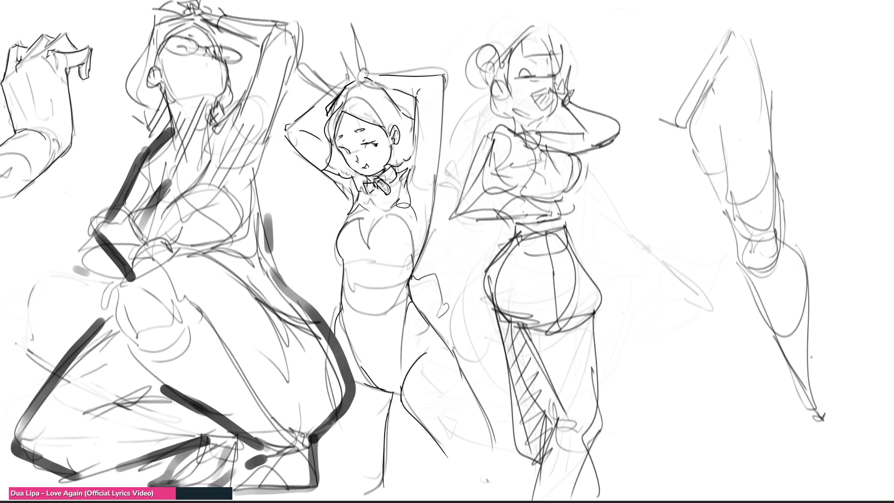
# Step: Touch up the foot and toe, then fade the leg sketch to light grey with the eraser
pyautogui.moveTo(818, 396)
pyautogui.mouseDown()
pyautogui.moveTo(803, 417)
pyautogui.moveTo(815, 444)
pyautogui.mouseUp()
pyautogui.moveTo(813, 388); pyautogui.dragTo(816, 433)
pyautogui.moveTo(835, 468); pyautogui.dragTo(823, 470)
pyautogui.moveTo(807, 433); pyautogui.dragTo(817, 473)
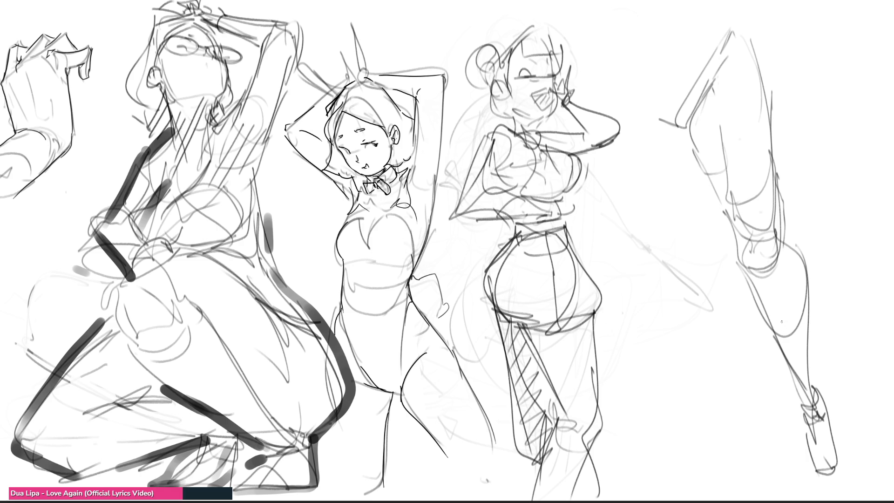
pyautogui.press('e')
pyautogui.moveTo(789, 179)
pyautogui.mouseDown()
pyautogui.moveTo(792, 373)
pyautogui.moveTo(661, 37)
pyautogui.moveTo(787, 112)
pyautogui.moveTo(750, 37)
pyautogui.moveTo(844, 447)
pyautogui.moveTo(748, 273)
pyautogui.mouseUp()
pyautogui.press('e')
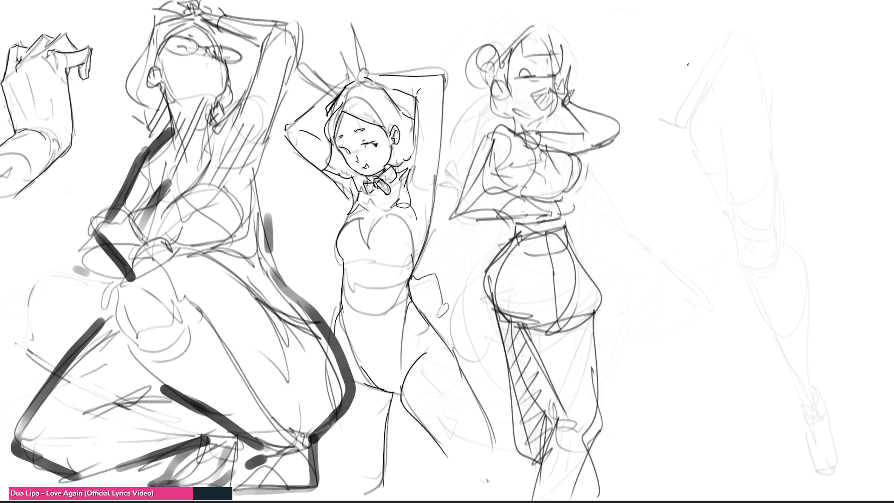
# Step: Draw the new figure's hair tuft, raised hand and arm, hair bun, chin, jaw and neck
pyautogui.moveTo(695, 54)
pyautogui.mouseDown()
pyautogui.moveTo(686, 80)
pyautogui.moveTo(677, 74)
pyautogui.moveTo(704, 79)
pyautogui.mouseUp()
pyautogui.moveTo(691, 59)
pyautogui.mouseDown()
pyautogui.moveTo(716, 44)
pyautogui.moveTo(715, 86)
pyautogui.mouseUp()
pyautogui.moveTo(710, 46); pyautogui.dragTo(744, 79)
pyautogui.moveTo(746, 71); pyautogui.dragTo(739, 100)
pyautogui.moveTo(716, 104); pyautogui.dragTo(689, 91)
pyautogui.moveTo(691, 77)
pyautogui.mouseDown()
pyautogui.moveTo(678, 100)
pyautogui.moveTo(683, 124)
pyautogui.moveTo(733, 125)
pyautogui.mouseUp()
pyautogui.moveTo(707, 135); pyautogui.dragTo(732, 130)
pyautogui.moveTo(681, 100); pyautogui.dragTo(689, 114)
pyautogui.moveTo(688, 129); pyautogui.dragTo(745, 113)
pyautogui.moveTo(748, 95); pyautogui.dragTo(722, 124)
# Step: Darken the face and jaw, and outline the forearm, arm and torso contour
pyautogui.moveTo(684, 86); pyautogui.dragTo(690, 102)
pyautogui.moveTo(680, 77)
pyautogui.mouseDown()
pyautogui.moveTo(699, 89)
pyautogui.moveTo(703, 114)
pyautogui.mouseUp()
pyautogui.moveTo(696, 134)
pyautogui.mouseDown()
pyautogui.moveTo(708, 117)
pyautogui.moveTo(723, 118)
pyautogui.mouseUp()
pyautogui.moveTo(753, 95)
pyautogui.mouseDown()
pyautogui.moveTo(730, 110)
pyautogui.moveTo(657, 122)
pyautogui.moveTo(654, 153)
pyautogui.mouseUp()
pyautogui.moveTo(676, 146)
pyautogui.mouseDown()
pyautogui.moveTo(754, 108)
pyautogui.moveTo(732, 141)
pyautogui.mouseUp()
pyautogui.moveTo(731, 142); pyautogui.dragTo(669, 170)
pyautogui.moveTo(671, 139)
pyautogui.mouseDown()
pyautogui.moveTo(750, 125)
pyautogui.moveTo(713, 233)
pyautogui.moveTo(685, 240)
pyautogui.mouseUp()
pyautogui.moveTo(650, 211)
pyautogui.mouseDown()
pyautogui.moveTo(717, 196)
pyautogui.moveTo(685, 240)
pyautogui.mouseUp()
pyautogui.moveTo(644, 182)
pyautogui.mouseDown()
pyautogui.moveTo(687, 270)
pyautogui.moveTo(723, 263)
pyautogui.moveTo(730, 252)
pyautogui.moveTo(716, 284)
pyautogui.mouseUp()
# Step: Add the lower torso, hips, skirt and angular legs, then view the whole drawing
pyautogui.moveTo(754, 145)
pyautogui.mouseDown()
pyautogui.moveTo(756, 223)
pyautogui.moveTo(610, 233)
pyautogui.mouseUp()
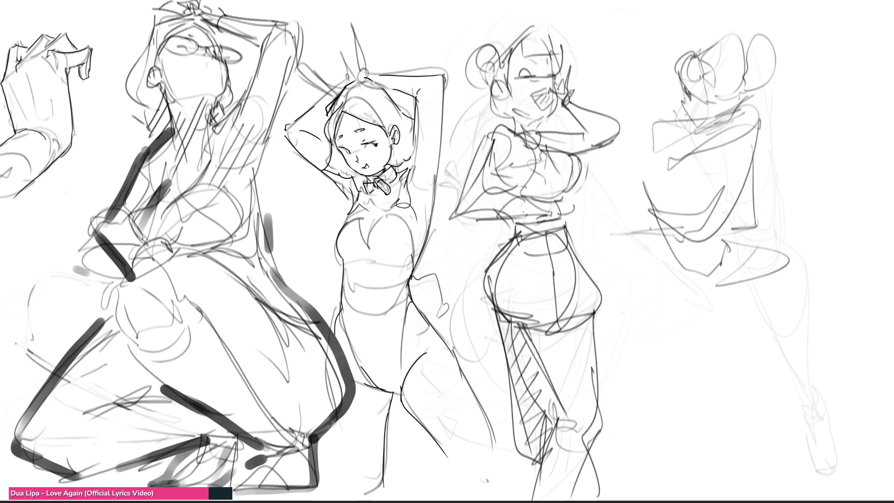
pyautogui.moveTo(680, 165); pyautogui.dragTo(683, 289)
pyautogui.moveTo(720, 187)
pyautogui.mouseDown()
pyautogui.moveTo(663, 298)
pyautogui.moveTo(719, 312)
pyautogui.moveTo(800, 271)
pyautogui.moveTo(766, 351)
pyautogui.mouseUp()
pyautogui.moveTo(717, 356)
pyautogui.mouseDown()
pyautogui.moveTo(731, 360)
pyautogui.moveTo(710, 395)
pyautogui.mouseUp()
pyautogui.moveTo(787, 331)
pyautogui.mouseDown()
pyautogui.moveTo(685, 415)
pyautogui.moveTo(720, 444)
pyautogui.mouseUp()
pyautogui.moveTo(674, 156)
pyautogui.mouseDown()
pyautogui.moveTo(671, 231)
pyautogui.moveTo(653, 171)
pyautogui.moveTo(673, 212)
pyautogui.mouseUp()
pyautogui.moveTo(694, 262)
pyautogui.mouseDown()
pyautogui.moveTo(697, 375)
pyautogui.moveTo(739, 382)
pyautogui.mouseUp()
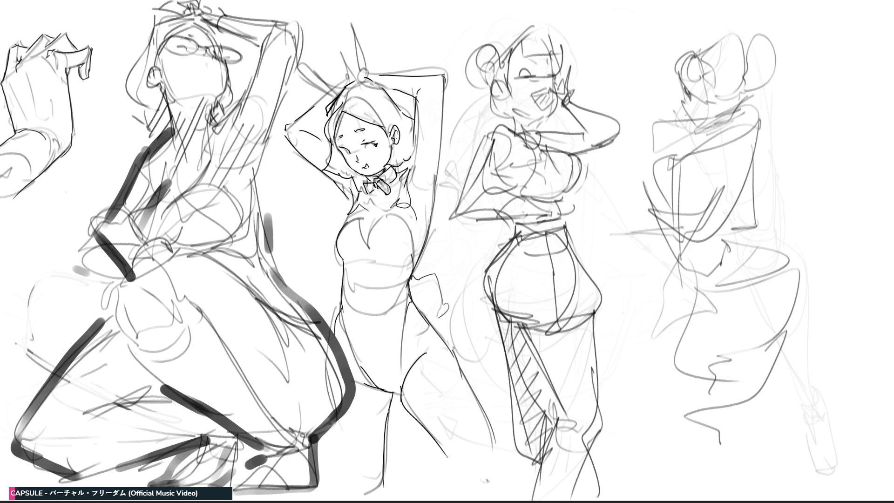
pyautogui.hotkey('ctrl', '0')
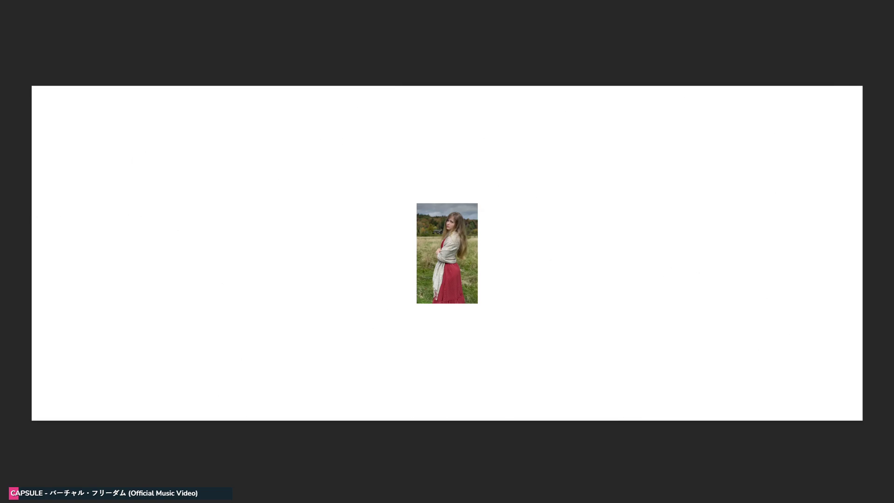
# Step: Scale up the shawl reference photo, shift it to the canvas's left, and zoom in on it
pyautogui.hotkey('ctrl', 't')
pyautogui.moveTo(477, 302); pyautogui.dragTo(539, 399)
pyautogui.moveTo(475, 357)
pyautogui.mouseDown()
pyautogui.moveTo(314, 310)
pyautogui.moveTo(259, 314)
pyautogui.mouseUp()
pyautogui.press('Return')
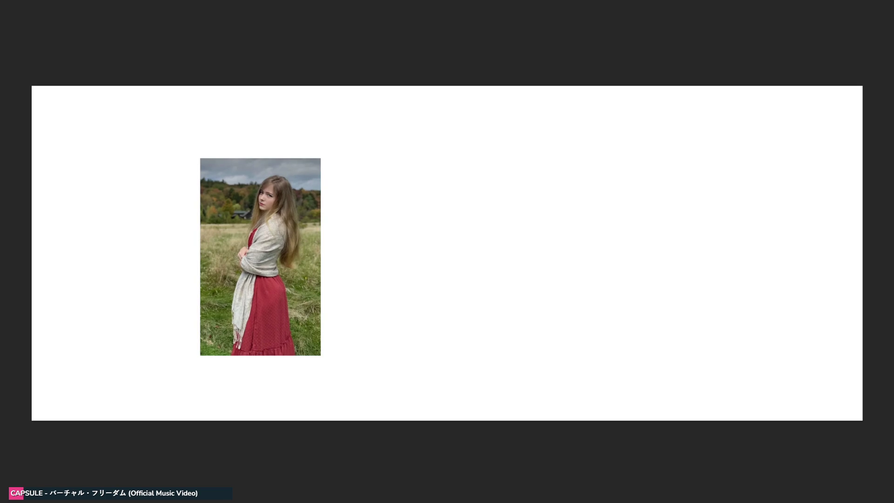
pyautogui.hotkey('ctrl', '+')
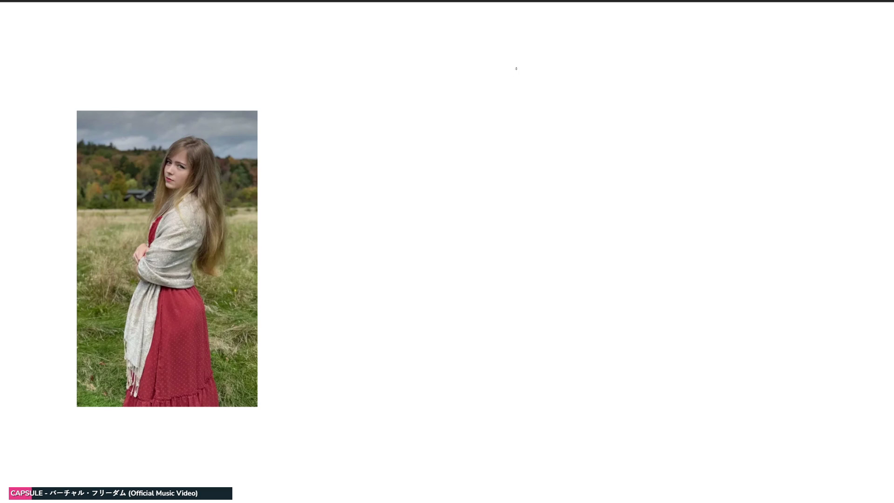
# Step: Sketch the head outline, the long left body line and a second leg in light grey
pyautogui.moveTo(489, 58); pyautogui.dragTo(561, 15)
pyautogui.moveTo(508, 22); pyautogui.dragTo(499, 71)
pyautogui.moveTo(554, 11)
pyautogui.mouseDown()
pyautogui.moveTo(590, 37)
pyautogui.moveTo(634, 218)
pyautogui.moveTo(612, 255)
pyautogui.mouseUp()
pyautogui.moveTo(496, 55)
pyautogui.mouseDown()
pyautogui.moveTo(475, 257)
pyautogui.moveTo(449, 283)
pyautogui.moveTo(473, 279)
pyautogui.moveTo(461, 303)
pyautogui.moveTo(487, 328)
pyautogui.mouseUp()
pyautogui.moveTo(519, 228)
pyautogui.mouseDown()
pyautogui.moveTo(469, 290)
pyautogui.moveTo(532, 329)
pyautogui.mouseUp()
# Step: Sketch the skirt lines, back contour, waist arc, hip S-curve and folded arm
pyautogui.moveTo(468, 325); pyautogui.dragTo(454, 459)
pyautogui.moveTo(516, 341); pyautogui.dragTo(474, 448)
pyautogui.moveTo(517, 341); pyautogui.dragTo(505, 385)
pyautogui.moveTo(448, 482); pyautogui.dragTo(504, 390)
pyautogui.moveTo(497, 448); pyautogui.dragTo(494, 502)
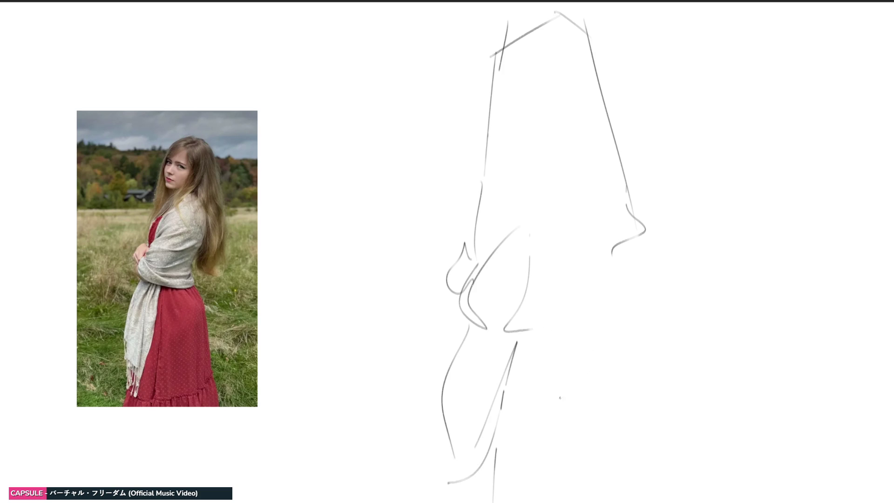
pyautogui.moveTo(618, 202)
pyautogui.mouseDown()
pyautogui.moveTo(544, 329)
pyautogui.moveTo(514, 333)
pyautogui.mouseUp()
pyautogui.moveTo(527, 332); pyautogui.dragTo(655, 317)
pyautogui.moveTo(601, 308); pyautogui.dragTo(653, 459)
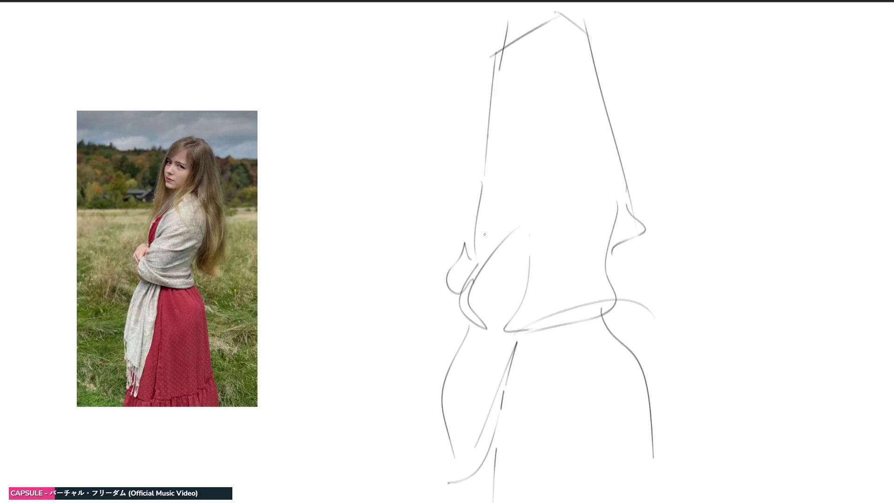
pyautogui.moveTo(487, 259)
pyautogui.mouseDown()
pyautogui.moveTo(488, 236)
pyautogui.moveTo(530, 170)
pyautogui.moveTo(611, 208)
pyautogui.mouseUp()
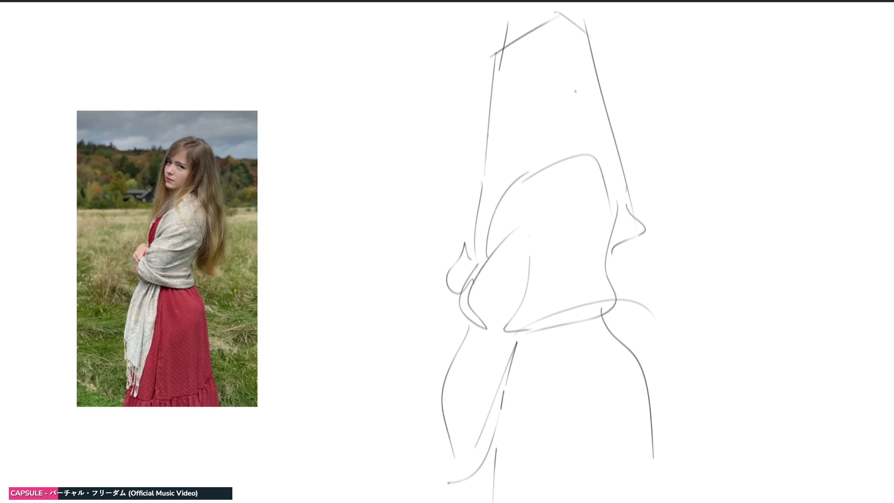
# Step: Outline the face, mark the eye, and add hair along the head and right side
pyautogui.moveTo(548, 41); pyautogui.dragTo(500, 88)
pyautogui.moveTo(549, 41); pyautogui.dragTo(556, 135)
pyautogui.moveTo(498, 93)
pyautogui.mouseDown()
pyautogui.moveTo(511, 153)
pyautogui.moveTo(557, 133)
pyautogui.moveTo(530, 158)
pyautogui.mouseUp()
pyautogui.moveTo(524, 88)
pyautogui.mouseDown()
pyautogui.moveTo(538, 92)
pyautogui.moveTo(506, 109)
pyautogui.mouseUp()
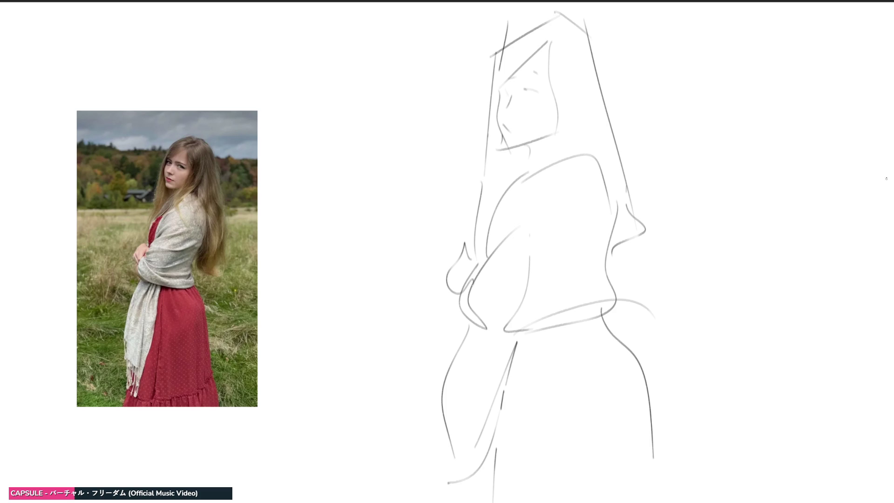
pyautogui.moveTo(559, 14)
pyautogui.mouseDown()
pyautogui.moveTo(601, 43)
pyautogui.moveTo(644, 181)
pyautogui.moveTo(634, 282)
pyautogui.mouseUp()
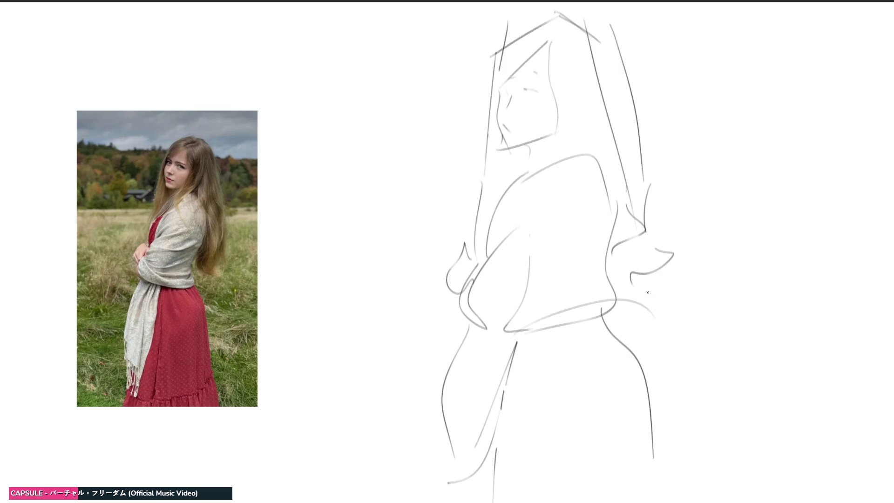
pyautogui.moveTo(650, 158)
pyautogui.mouseDown()
pyautogui.moveTo(694, 298)
pyautogui.moveTo(638, 315)
pyautogui.mouseUp()
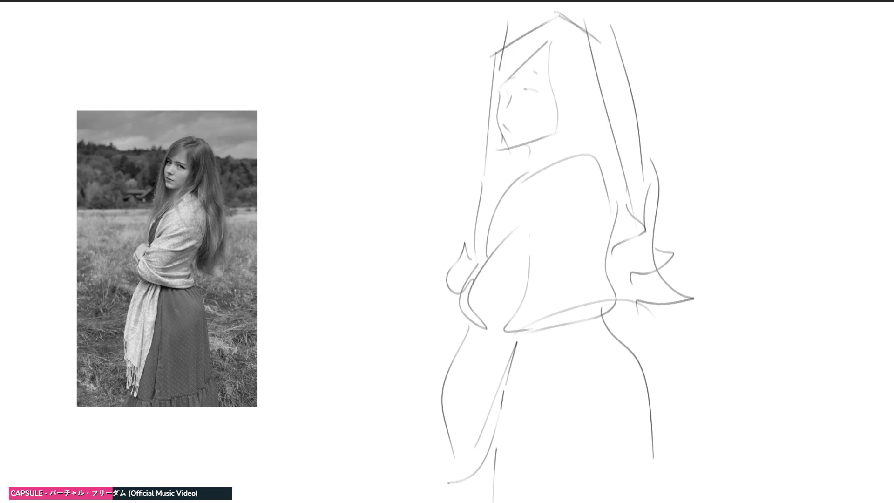
# Step: Airbrush soft grey shadow beside the face and chin, and darken the head, neck hair and right side
pyautogui.press(']')
pyautogui.press(']')
pyautogui.press(']')
pyautogui.moveTo(577, 84); pyautogui.dragTo(577, 124)
pyautogui.press('[')
pyautogui.press('[')
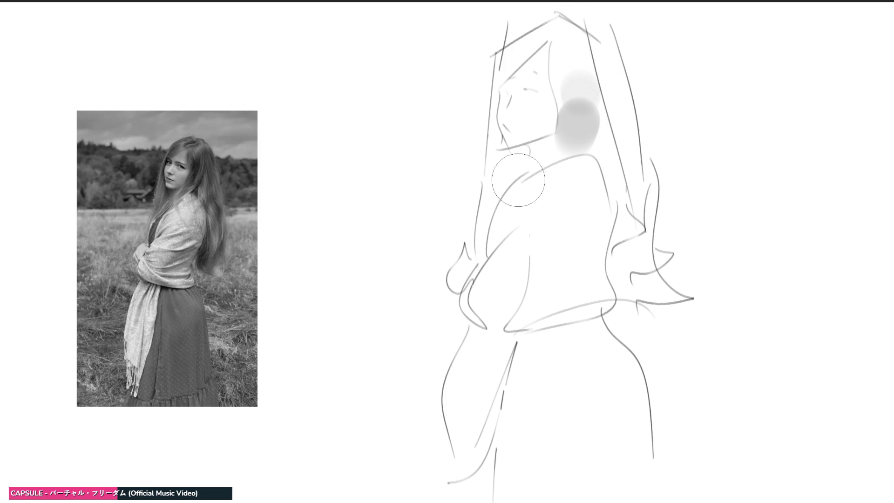
pyautogui.moveTo(517, 156); pyautogui.dragTo(514, 167)
pyautogui.press('[')
pyautogui.press('[')
pyautogui.press('[')
pyautogui.moveTo(493, 70); pyautogui.dragTo(491, 122)
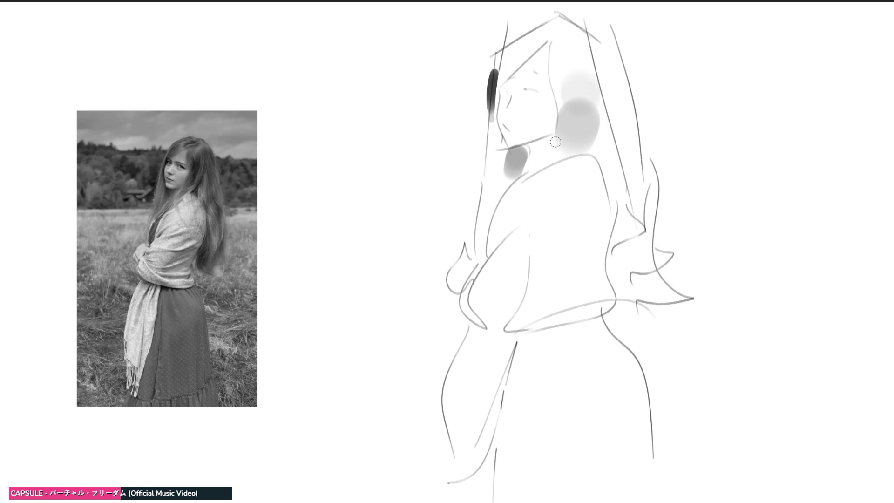
pyautogui.moveTo(562, 60); pyautogui.dragTo(564, 103)
pyautogui.moveTo(545, 31); pyautogui.dragTo(569, 23)
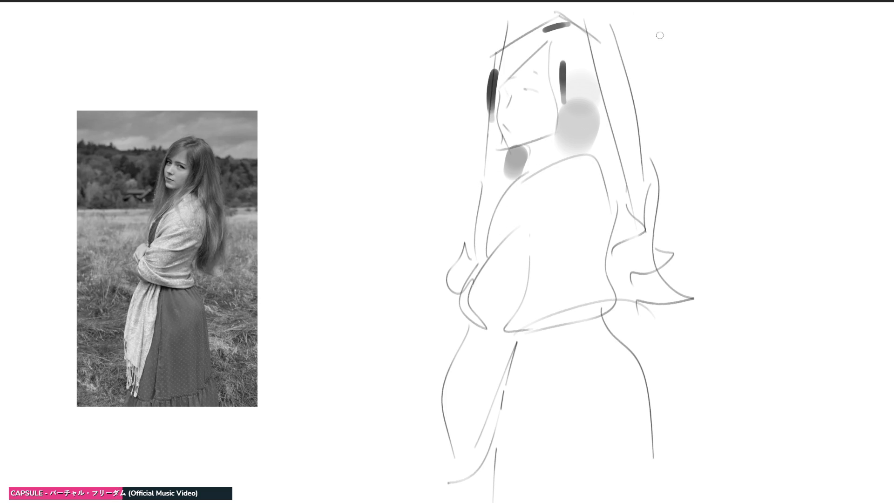
pyautogui.moveTo(599, 136); pyautogui.dragTo(571, 158)
pyautogui.moveTo(598, 143); pyautogui.dragTo(601, 156)
pyautogui.moveTo(620, 224); pyautogui.dragTo(624, 291)
# Step: Paint a dark belt across the waist and a shorter dark chest edge
pyautogui.press('[')
pyautogui.press('[')
pyautogui.press('[')
pyautogui.moveTo(480, 329)
pyautogui.mouseDown()
pyautogui.moveTo(603, 318)
pyautogui.moveTo(558, 335)
pyautogui.mouseUp()
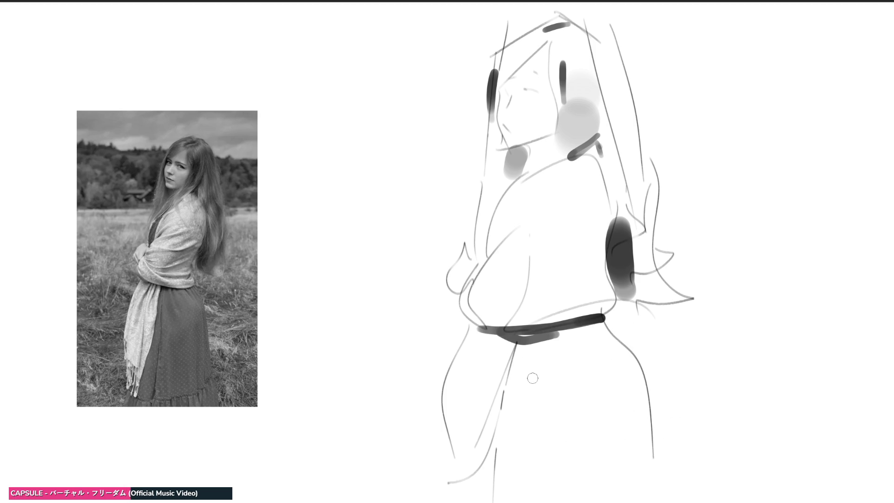
pyautogui.moveTo(511, 227); pyautogui.dragTo(501, 246)
pyautogui.moveTo(513, 182)
pyautogui.mouseDown()
pyautogui.moveTo(487, 227)
pyautogui.moveTo(482, 259)
pyautogui.moveTo(505, 212)
pyautogui.mouseUp()
pyautogui.hotkey('ctrl', 'z')
pyautogui.hotkey('ctrl', 'z')
pyautogui.moveTo(487, 257); pyautogui.dragTo(502, 204)
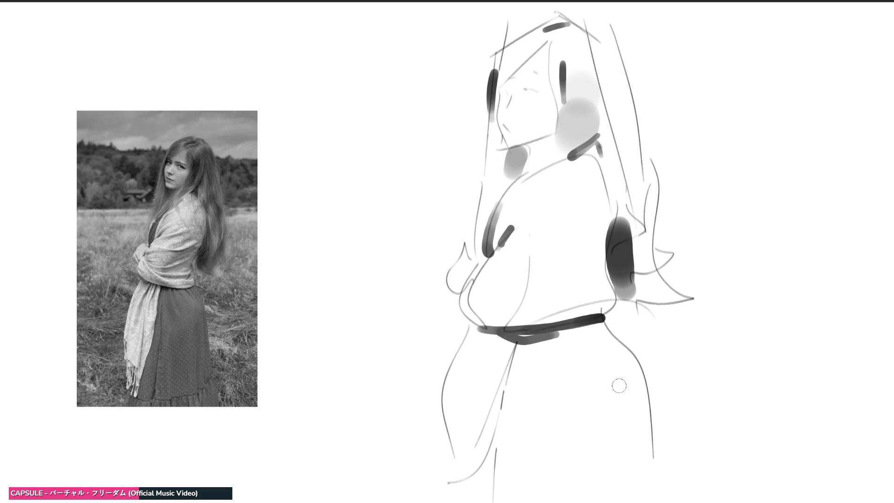
# Step: Repaint the skirt as a taller dark oval extending toward the bottom right
pyautogui.press(']')
pyautogui.press(']')
pyautogui.press(']')
pyautogui.press(']')
pyautogui.press(']')
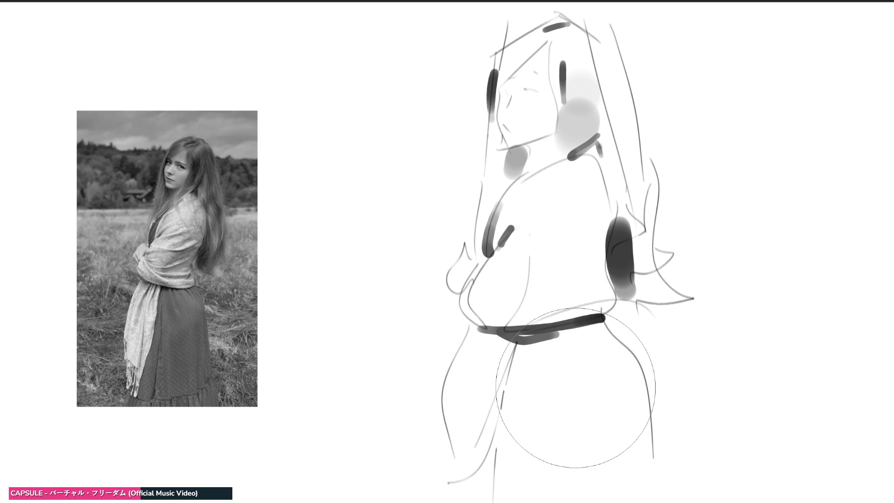
pyautogui.moveTo(571, 462)
pyautogui.mouseDown()
pyautogui.moveTo(589, 449)
pyautogui.moveTo(565, 379)
pyautogui.moveTo(574, 401)
pyautogui.mouseUp()
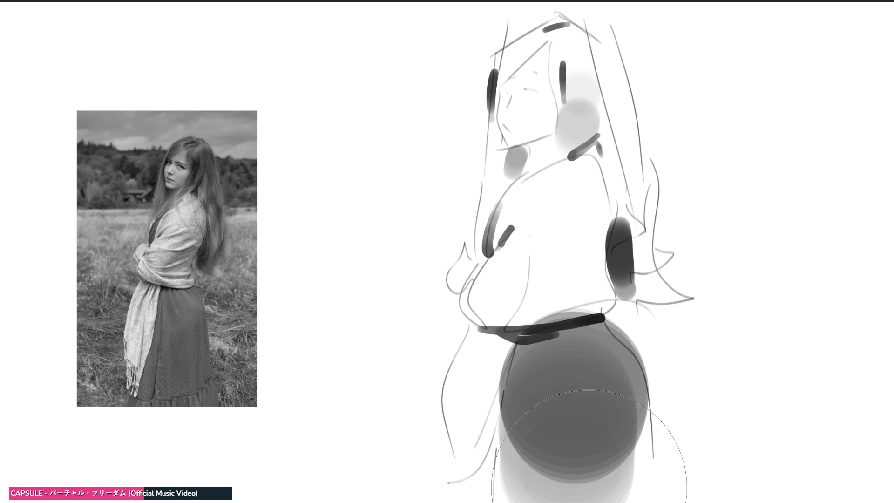
pyautogui.hotkey('ctrl', 'z')
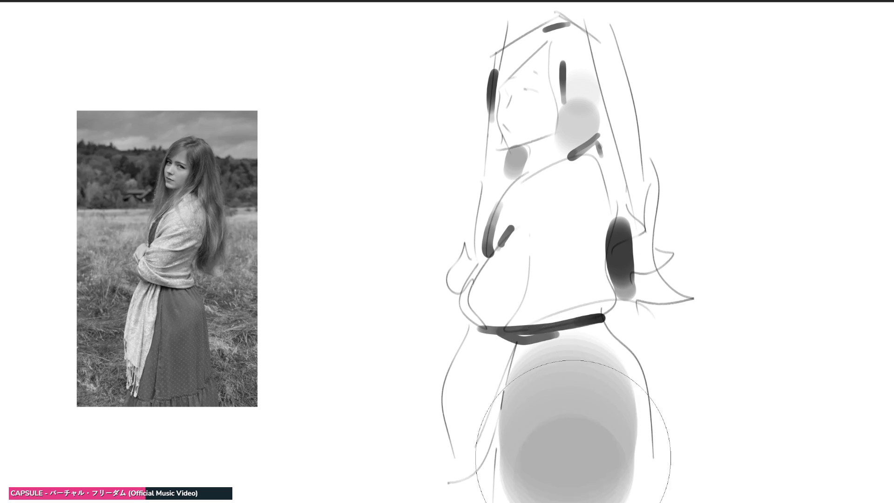
pyautogui.moveTo(573, 456); pyautogui.dragTo(572, 401)
pyautogui.moveTo(613, 448); pyautogui.dragTo(606, 420)
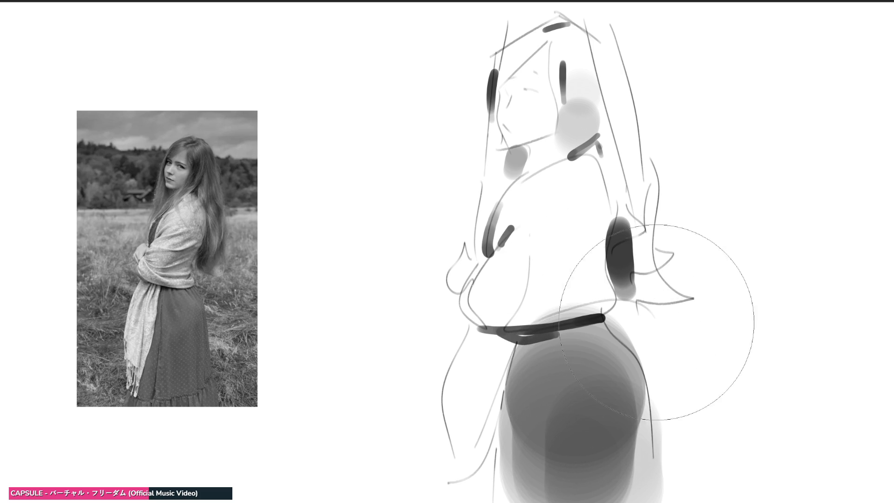
# Step: Stroke grey shading down the hair, across the head, and along the face edges and neck
pyautogui.moveTo(579, 99)
pyautogui.mouseDown()
pyautogui.moveTo(575, 46)
pyautogui.moveTo(576, 139)
pyautogui.mouseUp()
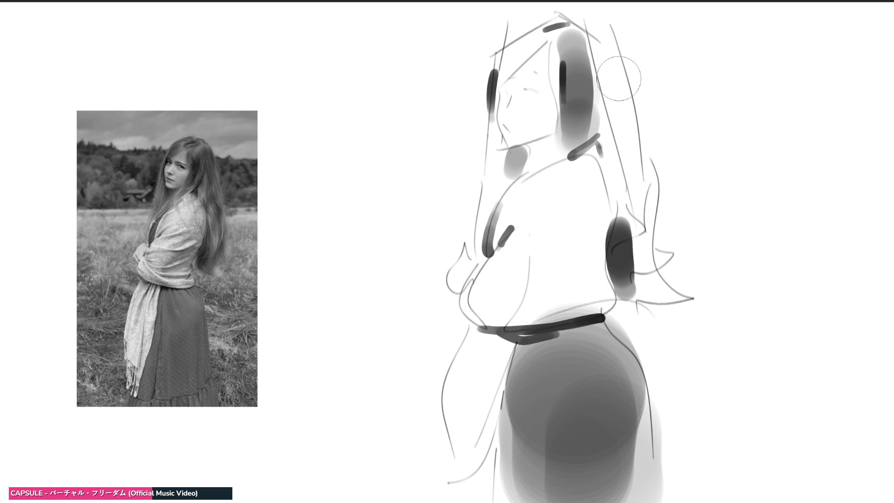
pyautogui.moveTo(597, 43); pyautogui.dragTo(618, 179)
pyautogui.moveTo(621, 140); pyautogui.dragTo(628, 250)
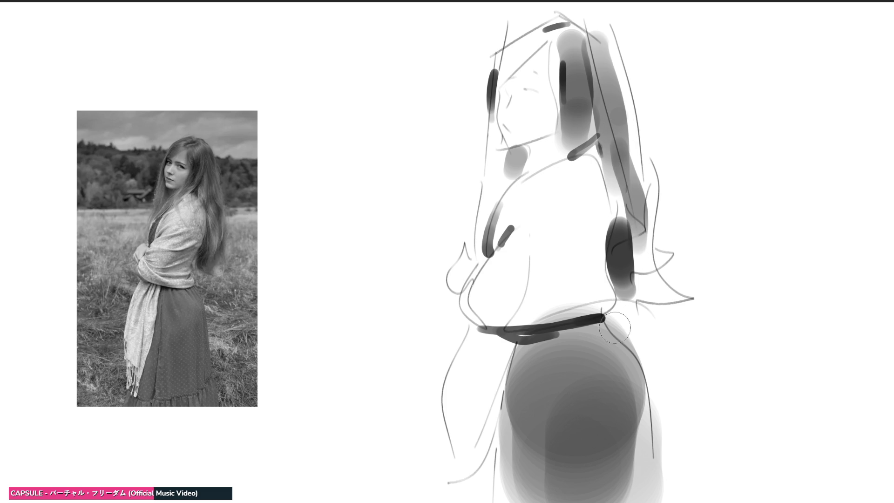
pyautogui.moveTo(642, 172); pyautogui.dragTo(643, 290)
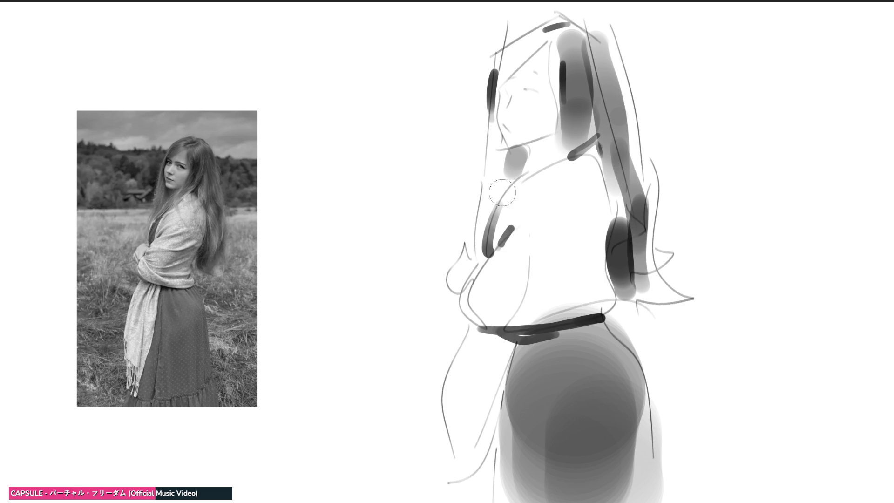
pyautogui.moveTo(497, 140); pyautogui.dragTo(489, 205)
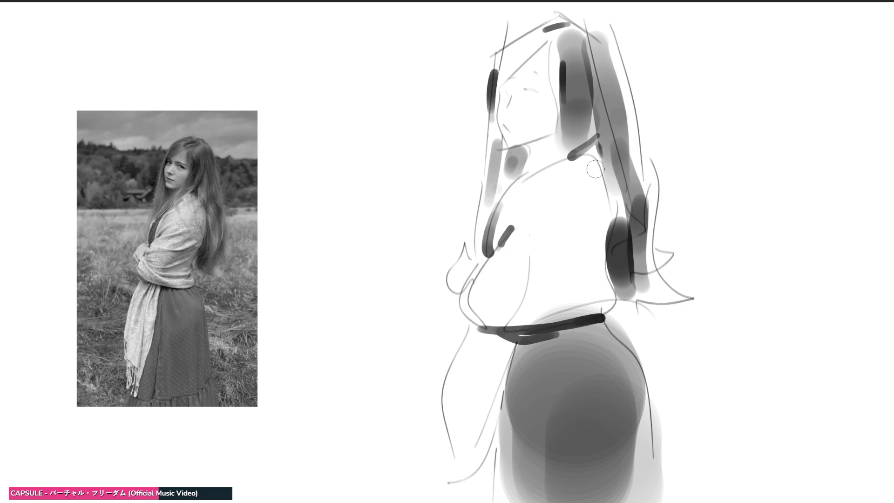
pyautogui.moveTo(494, 58); pyautogui.dragTo(559, 23)
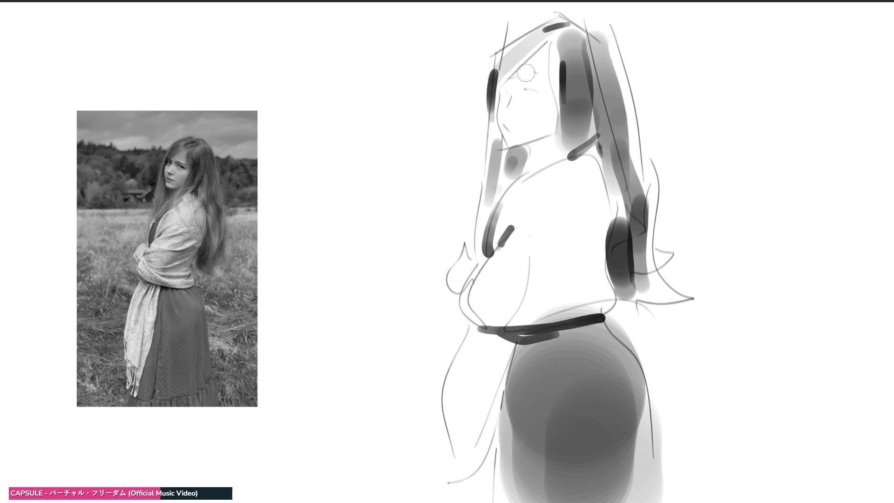
pyautogui.moveTo(493, 58); pyautogui.dragTo(559, 23)
pyautogui.moveTo(502, 49)
pyautogui.mouseDown()
pyautogui.moveTo(482, 264)
pyautogui.moveTo(512, 165)
pyautogui.mouseUp()
pyautogui.moveTo(557, 35); pyautogui.dragTo(564, 147)
pyautogui.moveTo(566, 82)
pyautogui.mouseDown()
pyautogui.moveTo(568, 112)
pyautogui.moveTo(531, 168)
pyautogui.mouseUp()
pyautogui.moveTo(587, 135)
pyautogui.mouseDown()
pyautogui.moveTo(483, 219)
pyautogui.moveTo(527, 200)
pyautogui.mouseUp()
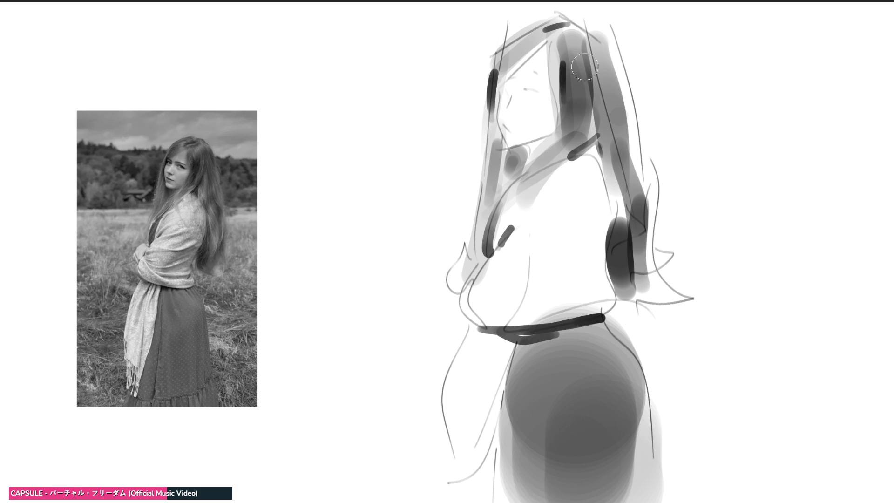
# Step: Darken the neck band and the right hair mass down to its ends
pyautogui.moveTo(576, 47); pyautogui.dragTo(601, 149)
pyautogui.moveTo(582, 21); pyautogui.dragTo(620, 196)
pyautogui.moveTo(592, 54); pyautogui.dragTo(626, 196)
pyautogui.moveTo(582, 91); pyautogui.dragTo(622, 219)
pyautogui.moveTo(610, 93); pyautogui.dragTo(615, 228)
pyautogui.moveTo(624, 111); pyautogui.dragTo(645, 310)
pyautogui.moveTo(647, 226)
pyautogui.mouseDown()
pyautogui.moveTo(633, 284)
pyautogui.moveTo(649, 300)
pyautogui.mouseUp()
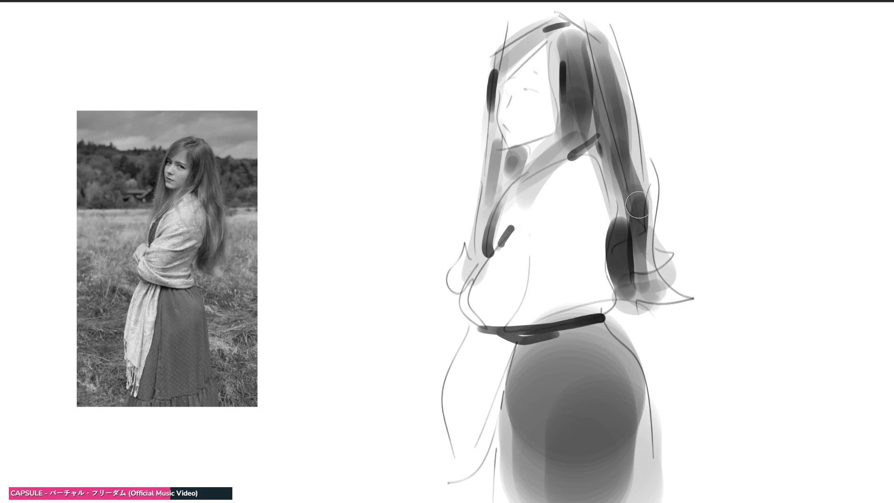
pyautogui.moveTo(645, 188); pyautogui.dragTo(634, 268)
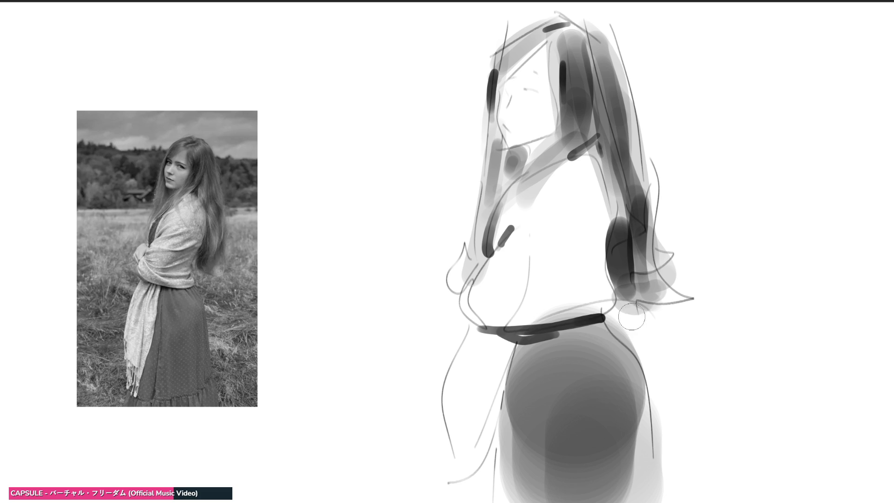
pyautogui.press('[')
# Step: Lay light grey shawl bands across the chest, lower chest, waist and left hip
pyautogui.moveTo(496, 244); pyautogui.dragTo(533, 189)
pyautogui.press(']')
pyautogui.press(']')
pyautogui.press(']')
pyautogui.moveTo(591, 181); pyautogui.dragTo(596, 268)
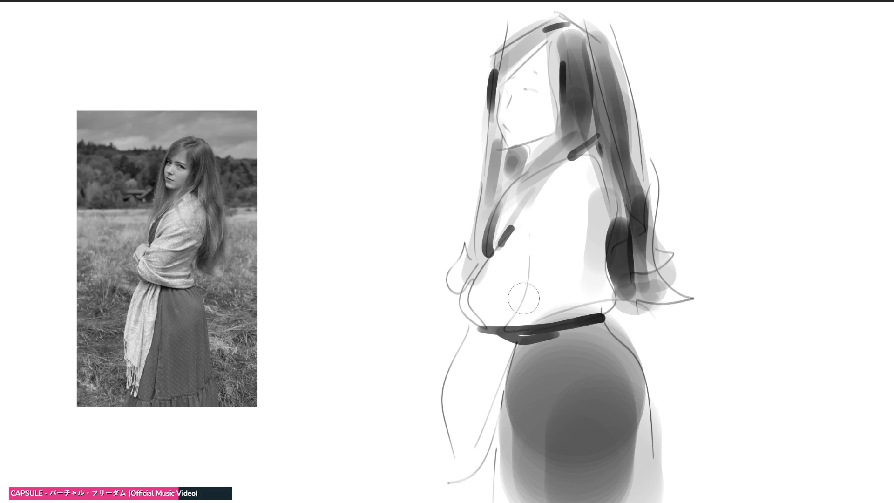
pyautogui.moveTo(484, 274); pyautogui.dragTo(599, 243)
pyautogui.moveTo(512, 303); pyautogui.dragTo(596, 279)
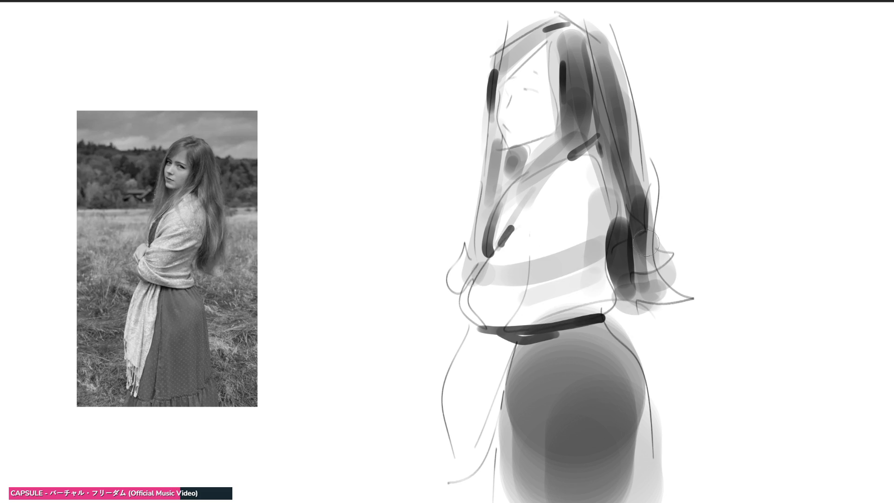
pyautogui.press('[')
pyautogui.press('[')
pyautogui.moveTo(486, 290)
pyautogui.mouseDown()
pyautogui.moveTo(545, 310)
pyautogui.moveTo(553, 324)
pyautogui.mouseUp()
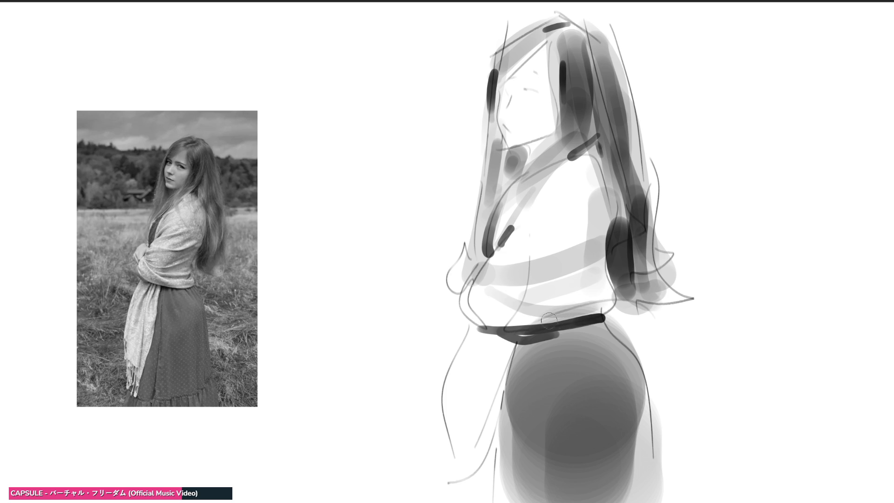
pyautogui.moveTo(473, 292); pyautogui.dragTo(545, 328)
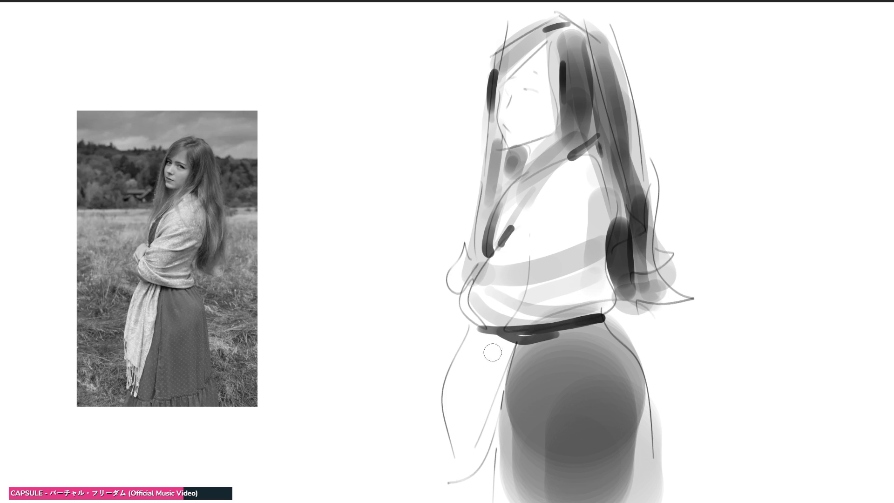
pyautogui.moveTo(460, 305)
pyautogui.mouseDown()
pyautogui.moveTo(485, 326)
pyautogui.moveTo(468, 370)
pyautogui.mouseUp()
pyautogui.press(']')
pyautogui.press('[')
pyautogui.moveTo(499, 337)
pyautogui.mouseDown()
pyautogui.moveTo(462, 424)
pyautogui.moveTo(501, 373)
pyautogui.mouseUp()
# Step: Add dark vertical folds down the skirt, extend the belt, and shade the hem
pyautogui.moveTo(530, 345); pyautogui.dragTo(528, 493)
pyautogui.moveTo(552, 359); pyautogui.dragTo(555, 370)
pyautogui.moveTo(546, 334); pyautogui.dragTo(582, 322)
pyautogui.moveTo(587, 327)
pyautogui.mouseDown()
pyautogui.moveTo(600, 346)
pyautogui.moveTo(612, 341)
pyautogui.mouseUp()
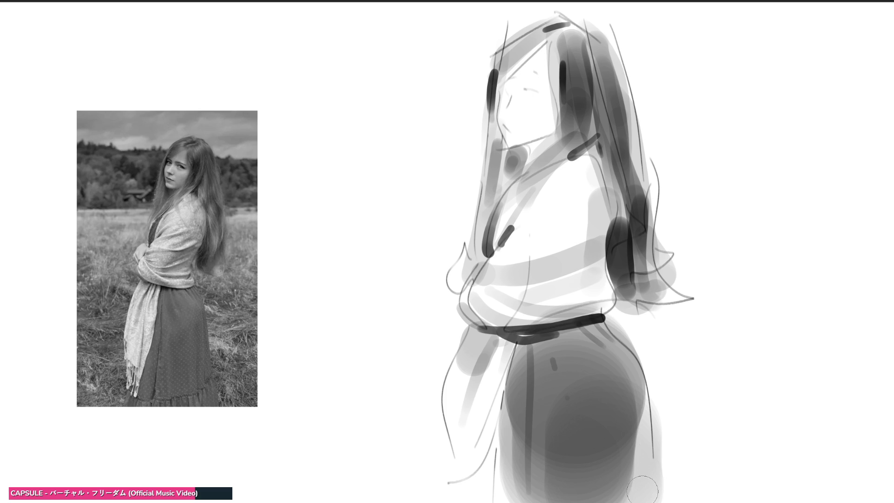
pyautogui.moveTo(634, 501); pyautogui.dragTo(640, 373)
pyautogui.moveTo(616, 498); pyautogui.dragTo(617, 419)
pyautogui.moveTo(650, 498); pyautogui.dragTo(650, 373)
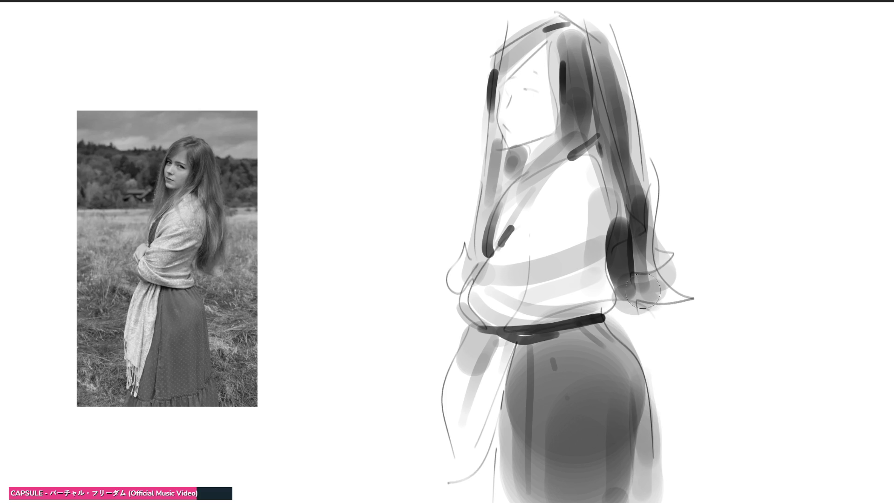
pyautogui.moveTo(494, 493); pyautogui.dragTo(518, 360)
pyautogui.moveTo(486, 502); pyautogui.dragTo(484, 472)
pyautogui.moveTo(474, 496)
pyautogui.mouseDown()
pyautogui.moveTo(471, 470)
pyautogui.moveTo(471, 499)
pyautogui.mouseUp()
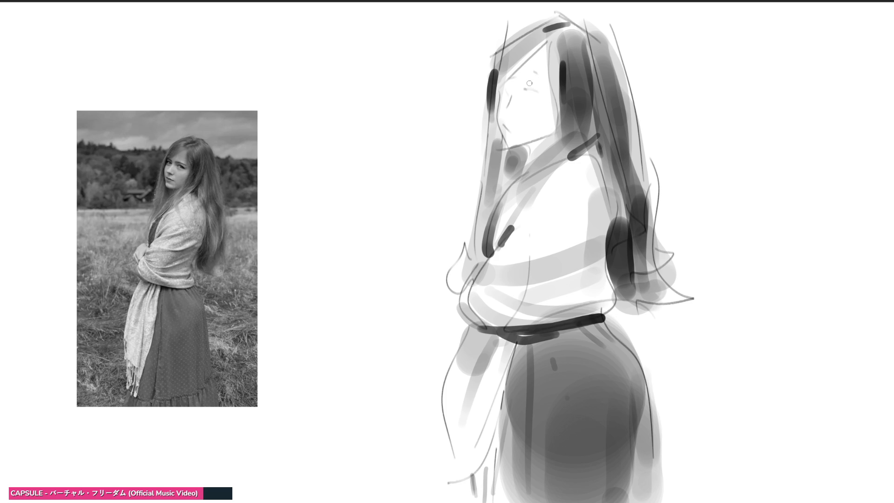
# Step: Dab a small grey eye and mouth, shade the face's left edge and jaw-to-shoulder
pyautogui.moveTo(527, 81); pyautogui.dragTo(537, 72)
pyautogui.press('[')
pyautogui.press('[')
pyautogui.moveTo(508, 78)
pyautogui.mouseDown()
pyautogui.moveTo(499, 105)
pyautogui.moveTo(510, 115)
pyautogui.mouseUp()
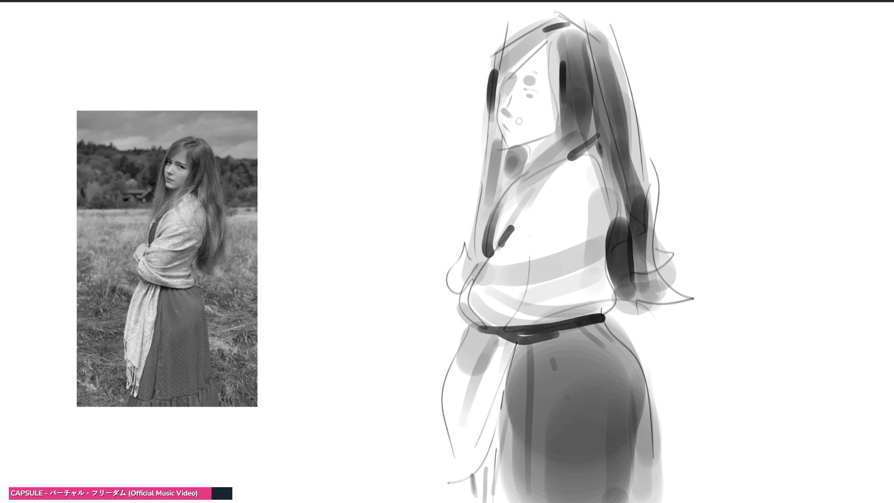
pyautogui.moveTo(506, 133); pyautogui.dragTo(512, 131)
pyautogui.moveTo(536, 142); pyautogui.dragTo(480, 196)
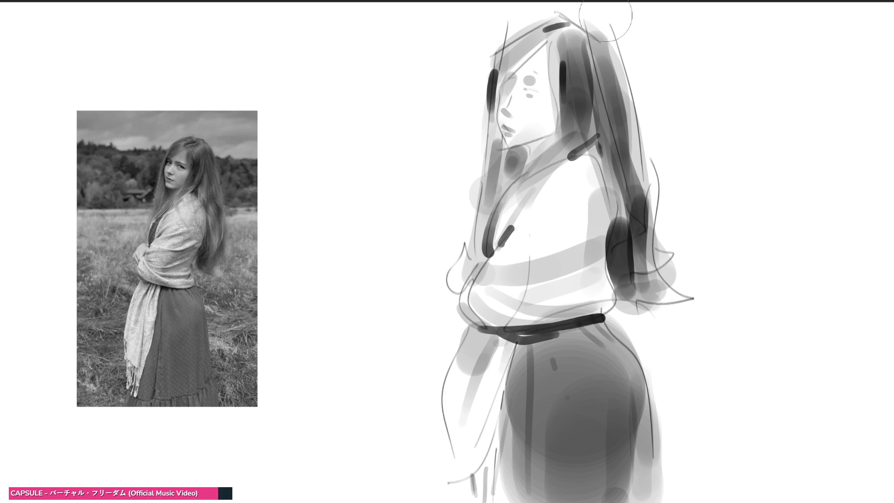
pyautogui.hotkey('ctrl', 'z')
pyautogui.moveTo(554, 79); pyautogui.dragTo(484, 205)
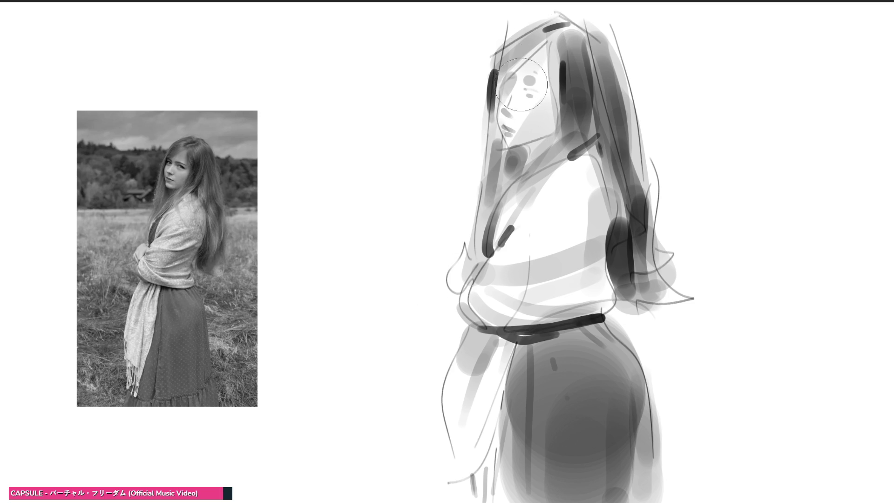
pyautogui.moveTo(541, 40); pyautogui.dragTo(502, 195)
pyautogui.hotkey('ctrl', 'z')
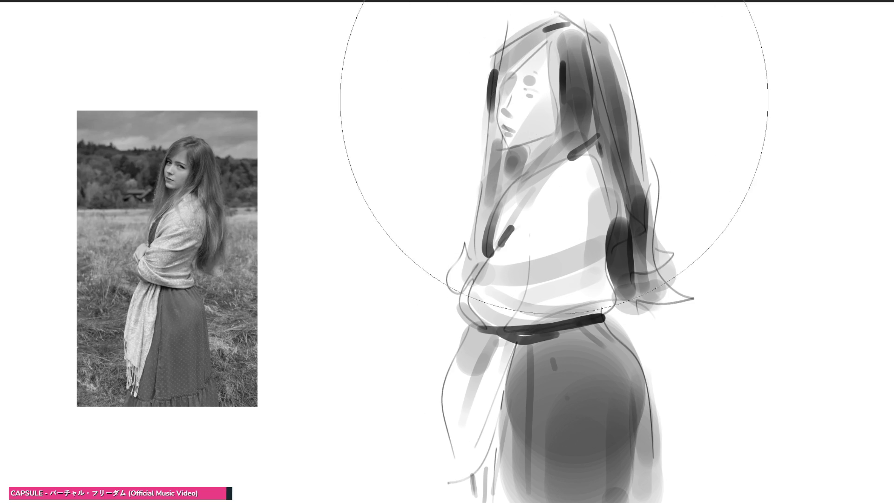
# Step: Dab a large soft light-grey halo behind the head and lower body, then undo a stray eye line
pyautogui.click(561, 180)
pyautogui.click(558, 426)
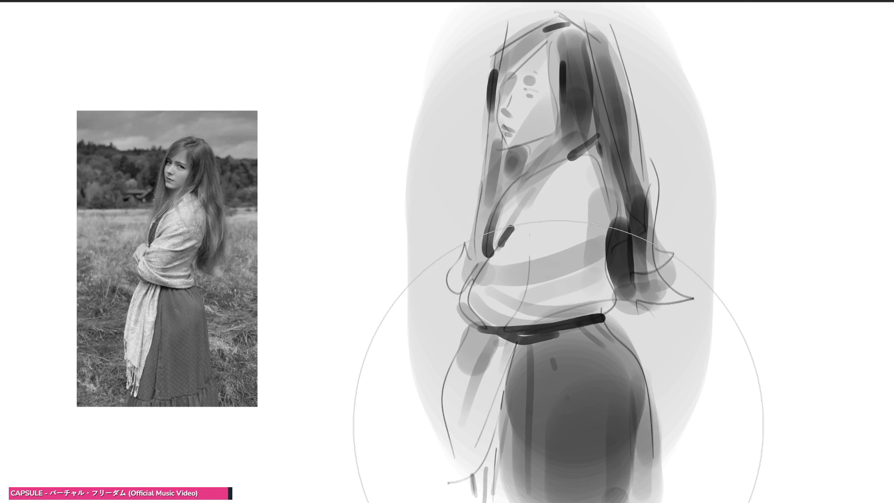
pyautogui.press('/')
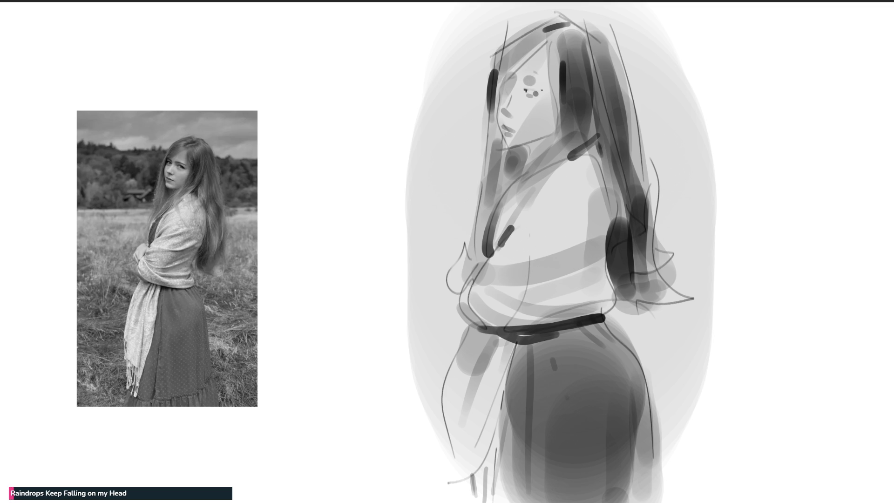
pyautogui.hotkey('ctrl', 'z')
# Step: Draw a dark eyelash line, darken the face's left edge, and try the eyebrow stroke
pyautogui.moveTo(525, 89); pyautogui.dragTo(543, 92)
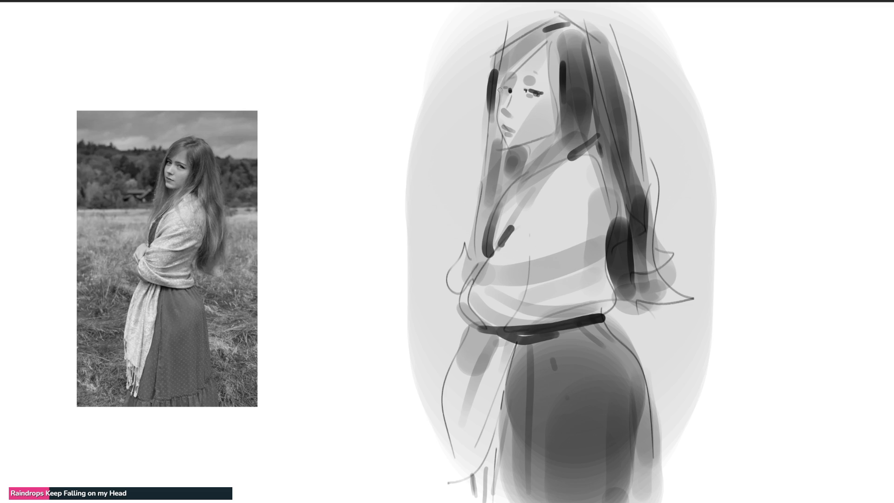
pyautogui.moveTo(501, 73); pyautogui.dragTo(500, 105)
pyautogui.moveTo(522, 76); pyautogui.dragTo(551, 79)
pyautogui.hotkey('ctrl', 'z')
pyautogui.moveTo(523, 77); pyautogui.dragTo(541, 84)
pyautogui.hotkey('ctrl', 'z')
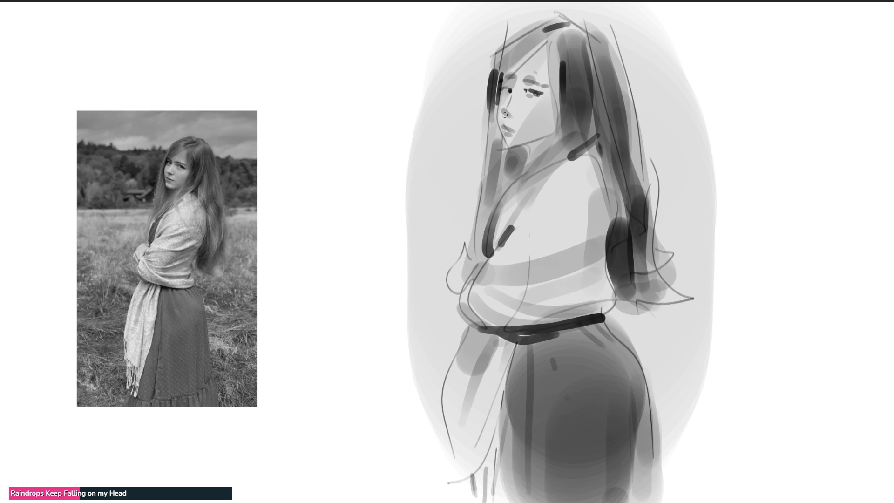
# Step: Darken the hair strand near the shoulder and begin a black letter C beside the figure
pyautogui.moveTo(506, 114)
pyautogui.mouseDown()
pyautogui.moveTo(520, 119)
pyautogui.moveTo(514, 111)
pyautogui.mouseUp()
pyautogui.hotkey('ctrl', 'z')
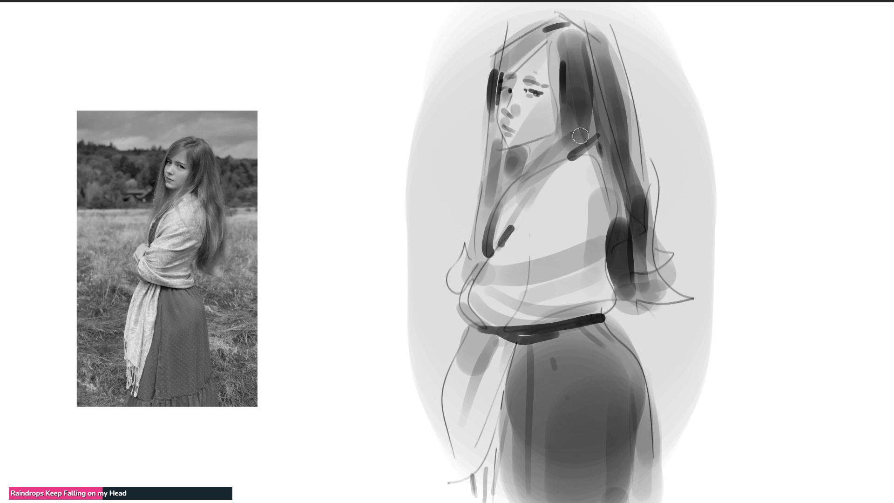
pyautogui.moveTo(600, 136); pyautogui.dragTo(606, 176)
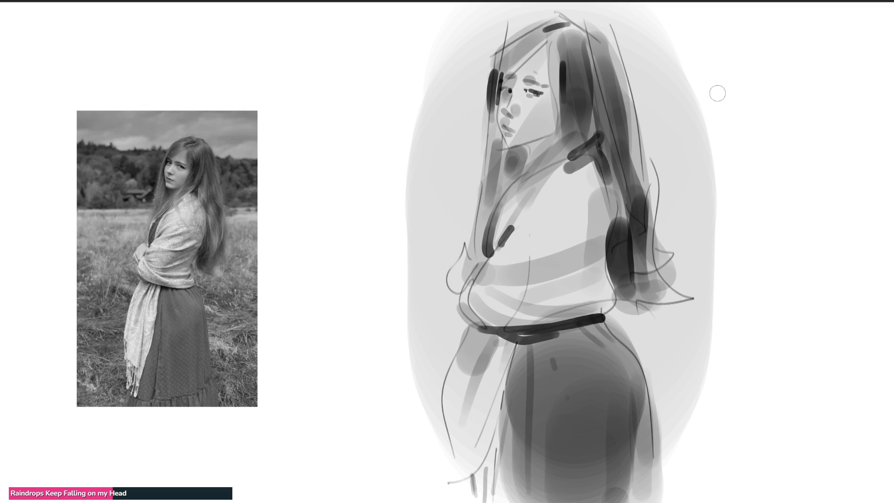
pyautogui.moveTo(725, 60)
pyautogui.mouseDown()
pyautogui.moveTo(690, 66)
pyautogui.moveTo(736, 103)
pyautogui.moveTo(745, 49)
pyautogui.moveTo(787, 96)
pyautogui.mouseUp()
# Step: Finish 'CAT' in bold black, then stack the remaining signature letters and dots below it
pyautogui.click(745, 65)
pyautogui.moveTo(740, 91)
pyautogui.mouseDown()
pyautogui.moveTo(819, 31)
pyautogui.moveTo(823, 96)
pyautogui.mouseUp()
pyautogui.moveTo(768, 112); pyautogui.dragTo(792, 178)
pyautogui.moveTo(783, 114)
pyautogui.mouseDown()
pyautogui.moveTo(770, 168)
pyautogui.moveTo(778, 164)
pyautogui.moveTo(782, 231)
pyautogui.mouseUp()
pyautogui.moveTo(774, 228)
pyautogui.mouseDown()
pyautogui.moveTo(792, 228)
pyautogui.moveTo(819, 269)
pyautogui.mouseUp()
pyautogui.click(820, 257)
pyautogui.moveTo(791, 301); pyautogui.dragTo(821, 383)
pyautogui.moveTo(822, 324)
pyautogui.mouseDown()
pyautogui.moveTo(821, 389)
pyautogui.moveTo(848, 419)
pyautogui.mouseUp()
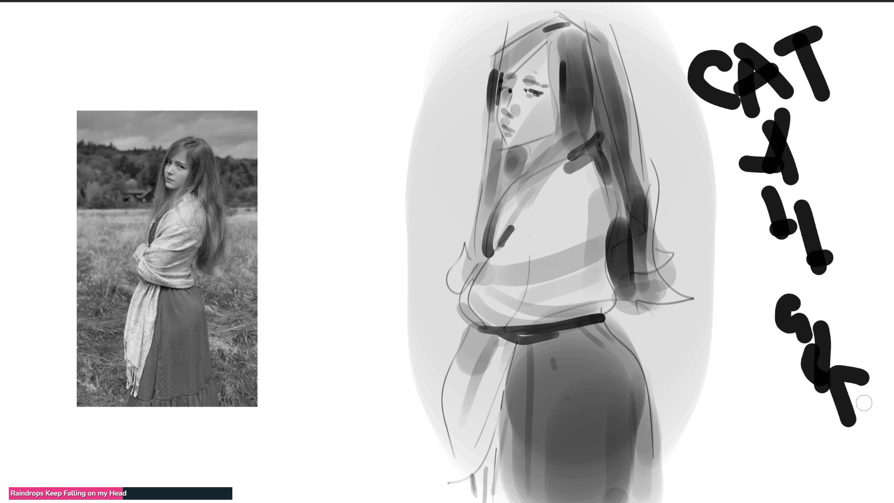